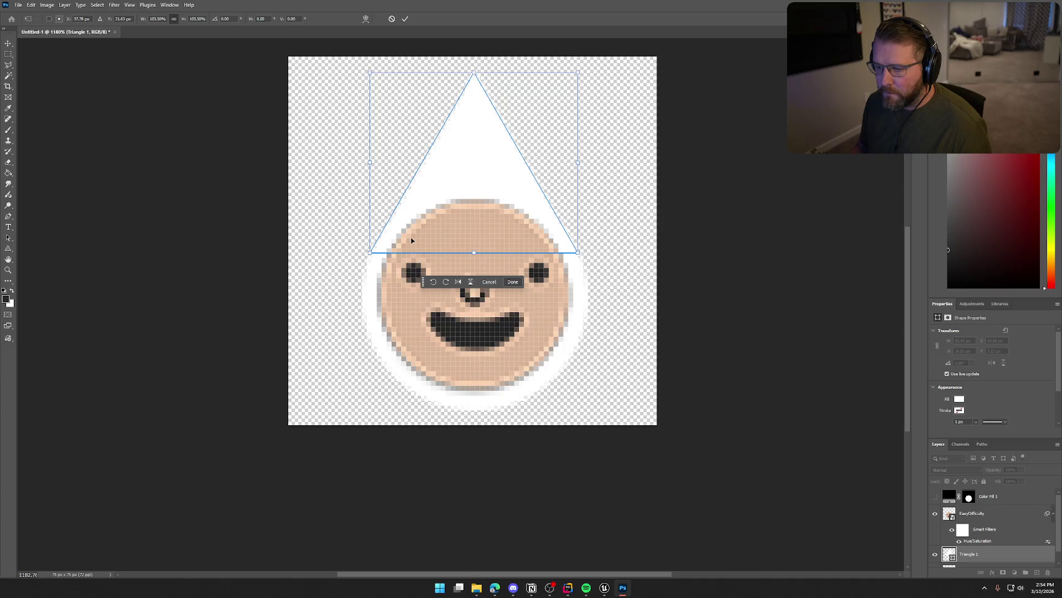
# Narrow the teardrop's triangle slightly from its left side and confirm the resize
pyautogui.moveTo(370, 161); pyautogui.dragTo(374, 161)
pyautogui.press('Return')
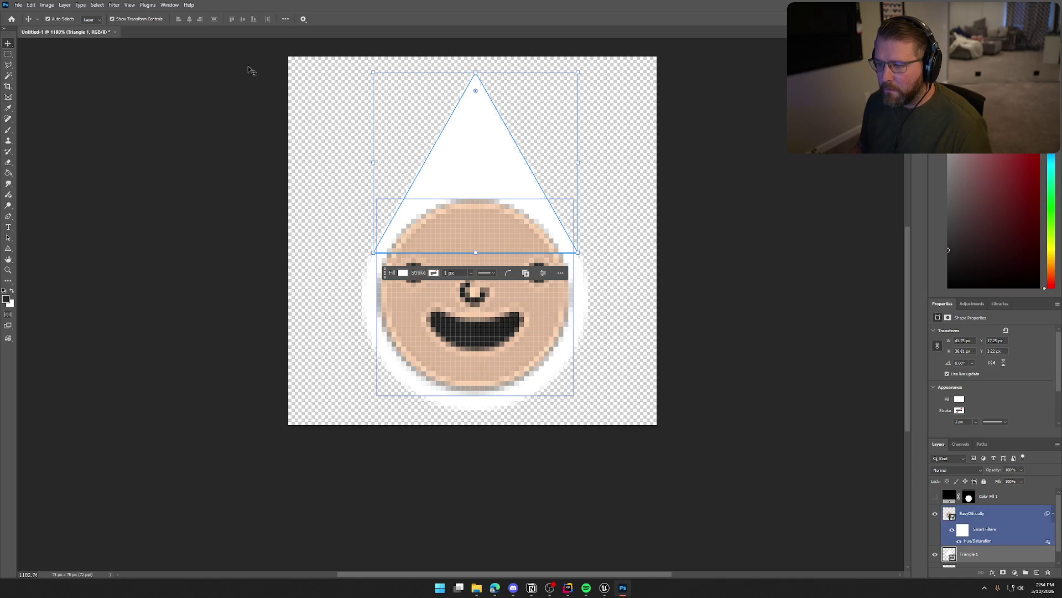
pyautogui.click(201, 213)
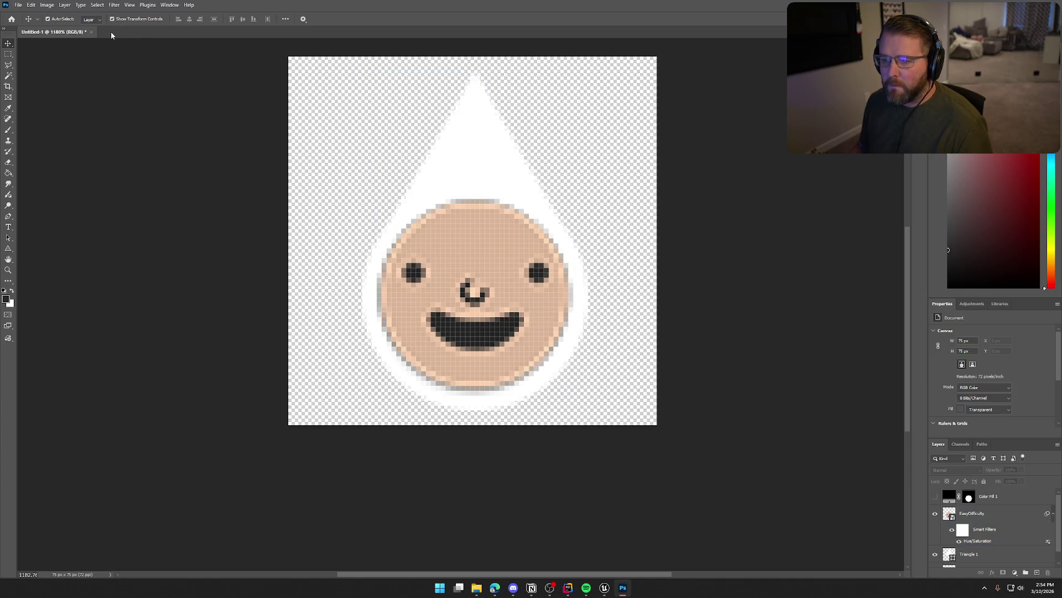
# Quick-export the icon as PNG over PlayerIndicator.png, then bring up Unreal's Icons folder
pyautogui.click(18, 5)
pyautogui.moveTo(33, 152)
pyautogui.click(144, 151)
pyautogui.click(368, 228)
pyautogui.click(698, 441)
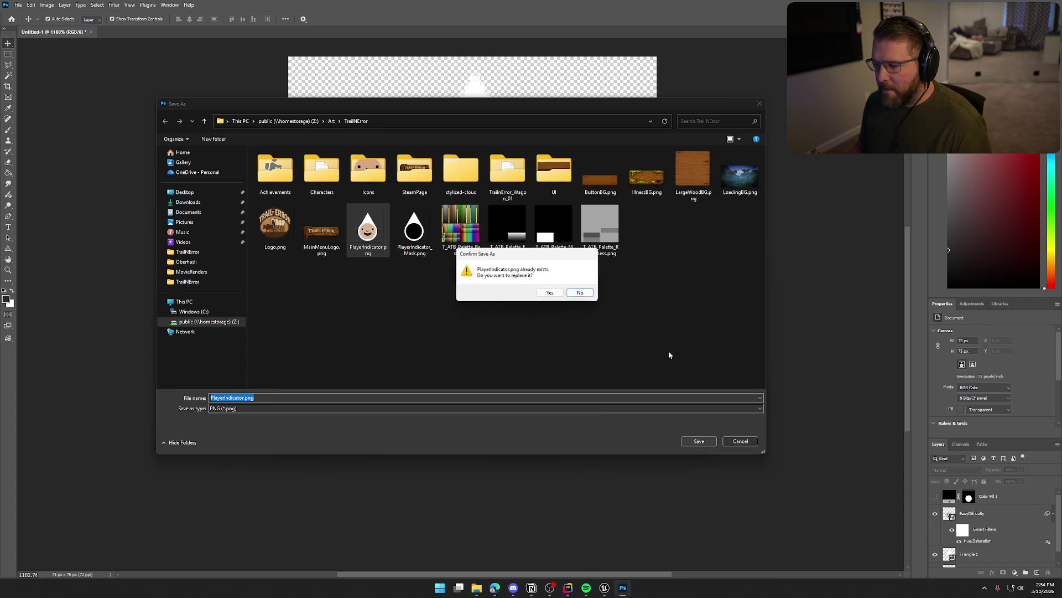
pyautogui.click(552, 294)
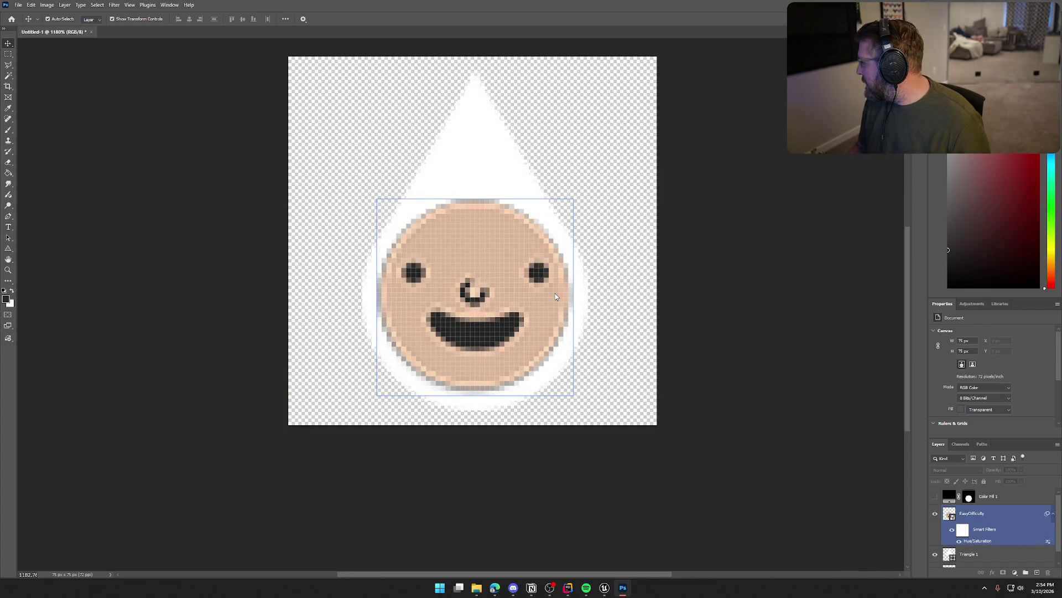
pyautogui.click(650, 443)
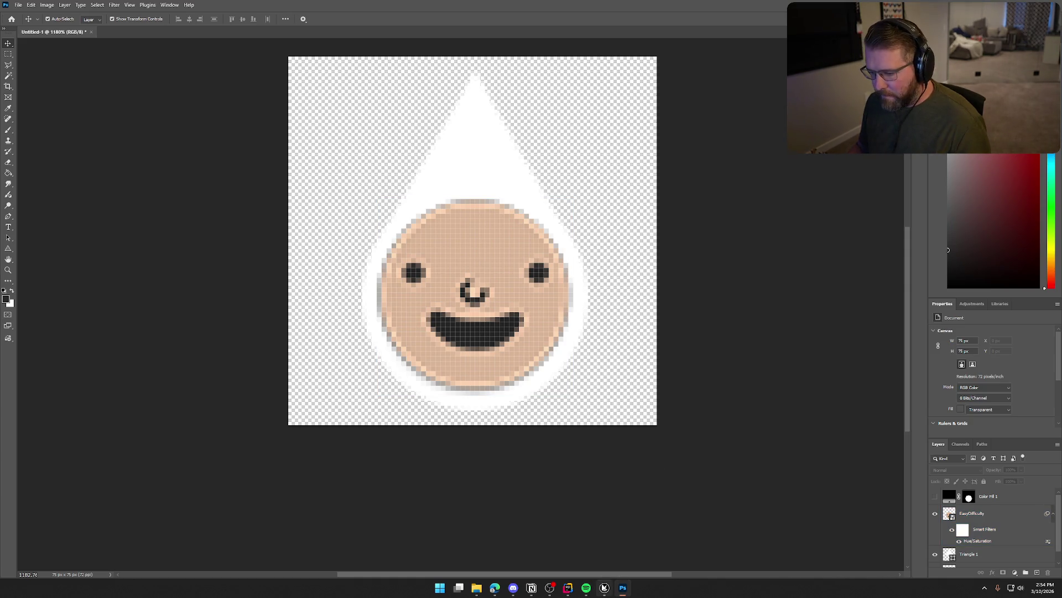
pyautogui.click(604, 588)
pyautogui.hotkey('ctrl', 'space')
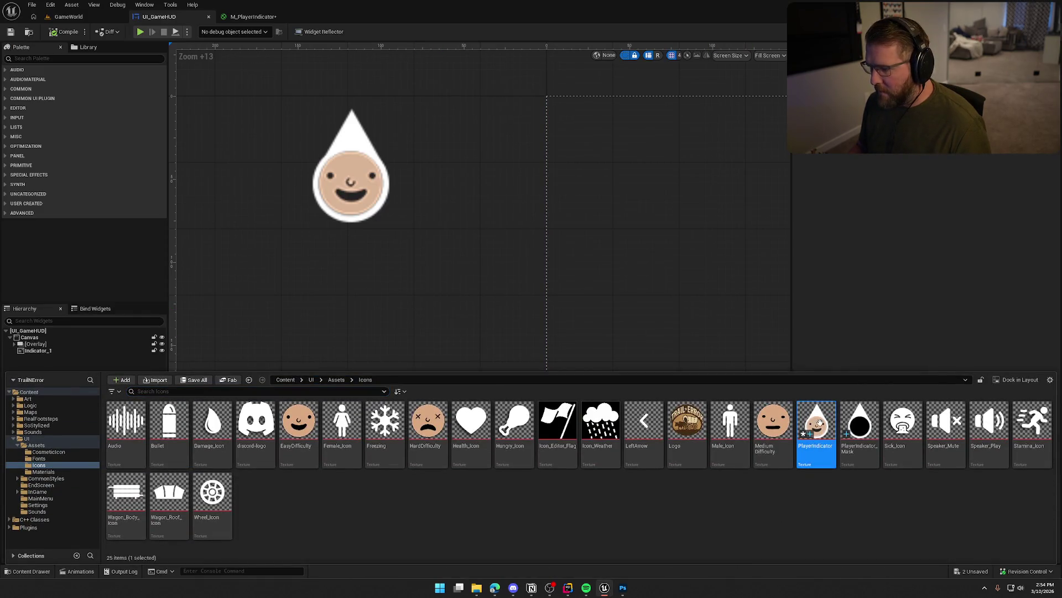
# Reimport the PlayerIndicator texture from disk, then go back to Photoshop
pyautogui.rightClick(820, 424)
pyautogui.click(866, 168)
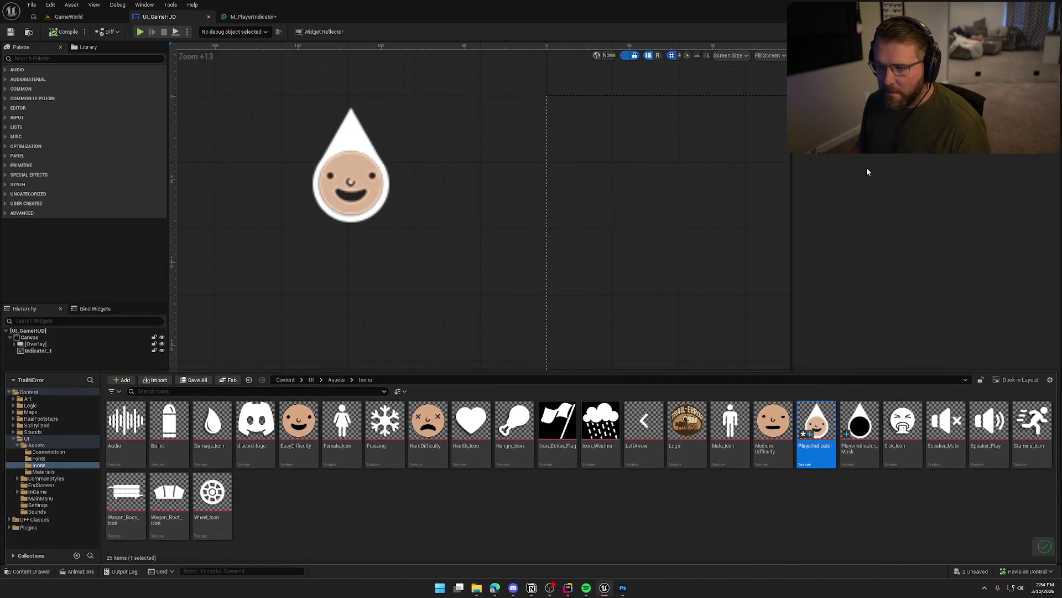
pyautogui.click(449, 287)
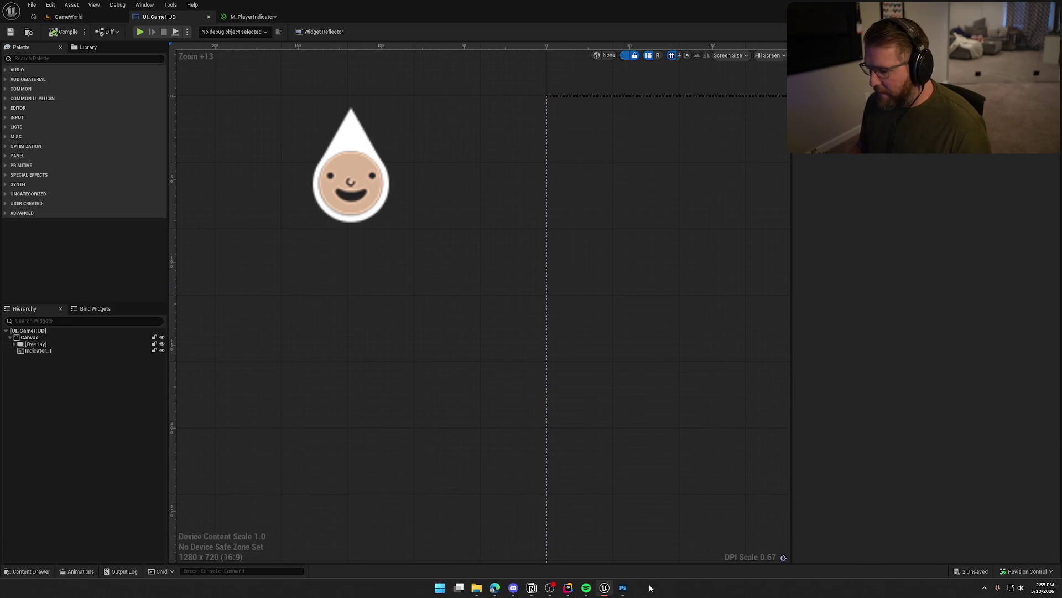
pyautogui.click(623, 588)
pyautogui.click(1007, 501)
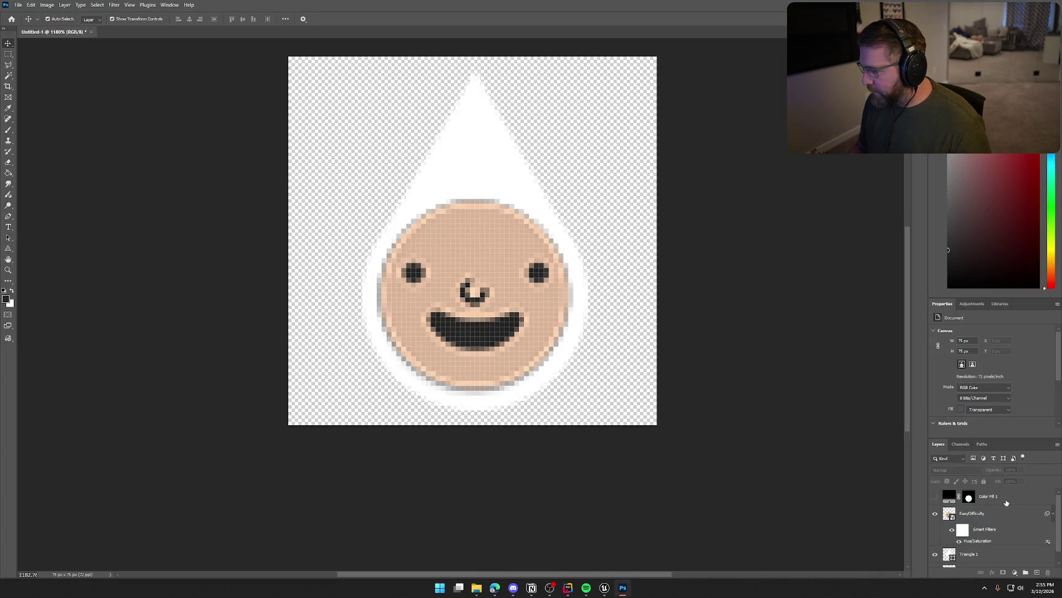
# Show the black circle fill and quick-export the image over PlayerIndicator_Mask.png
pyautogui.click(935, 496)
pyautogui.click(107, 105)
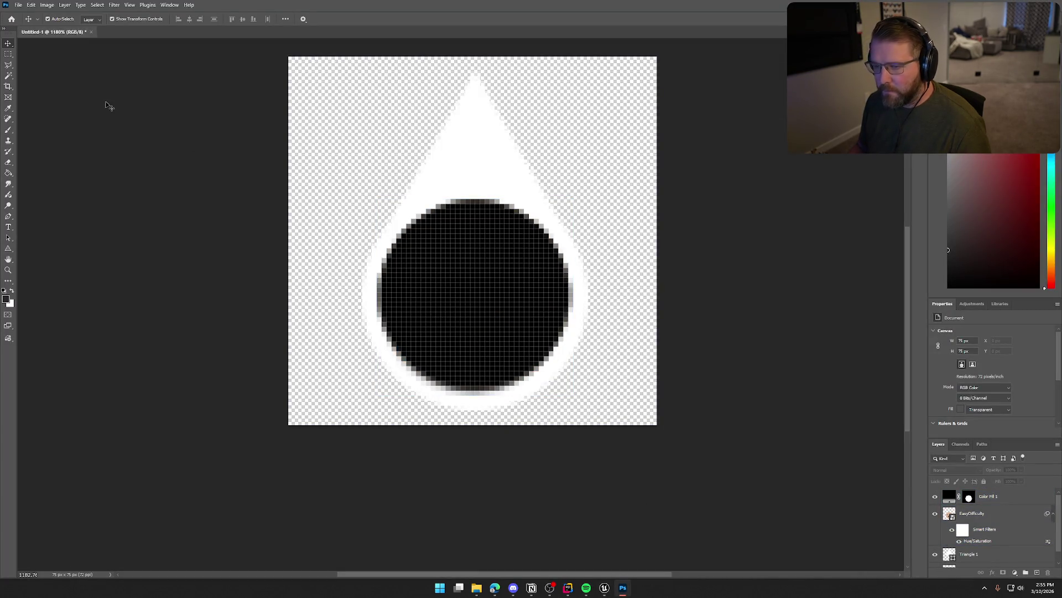
pyautogui.click(16, 5)
pyautogui.moveTo(73, 149)
pyautogui.click(144, 150)
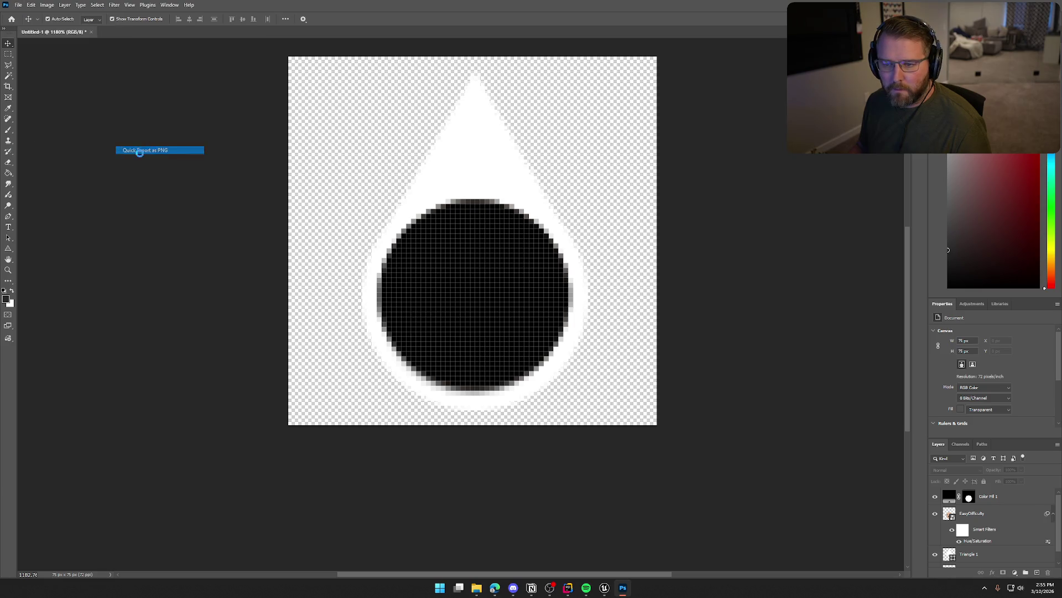
pyautogui.click(412, 228)
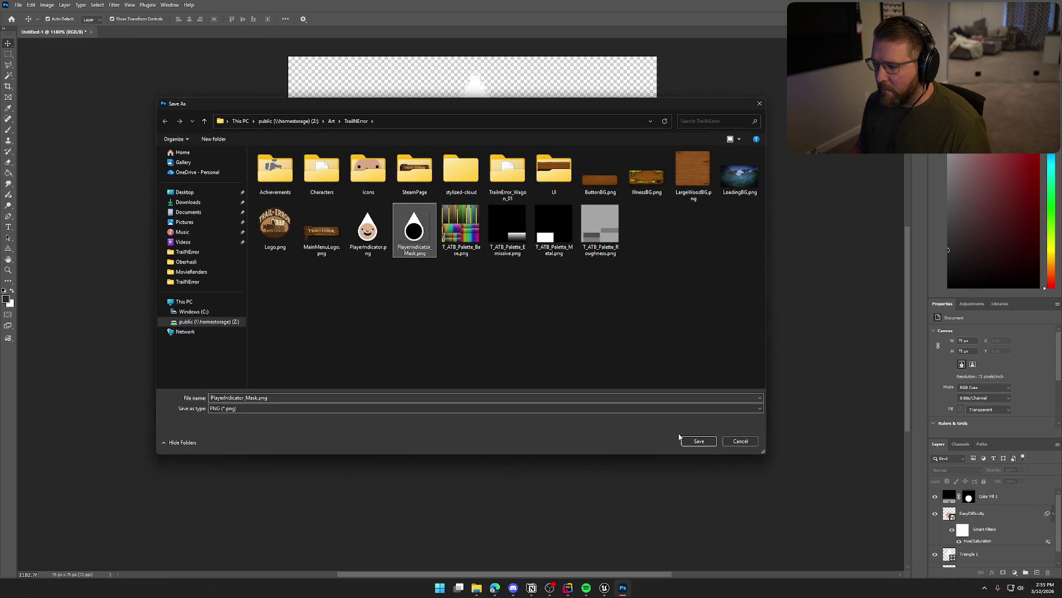
pyautogui.click(698, 441)
pyautogui.click(550, 292)
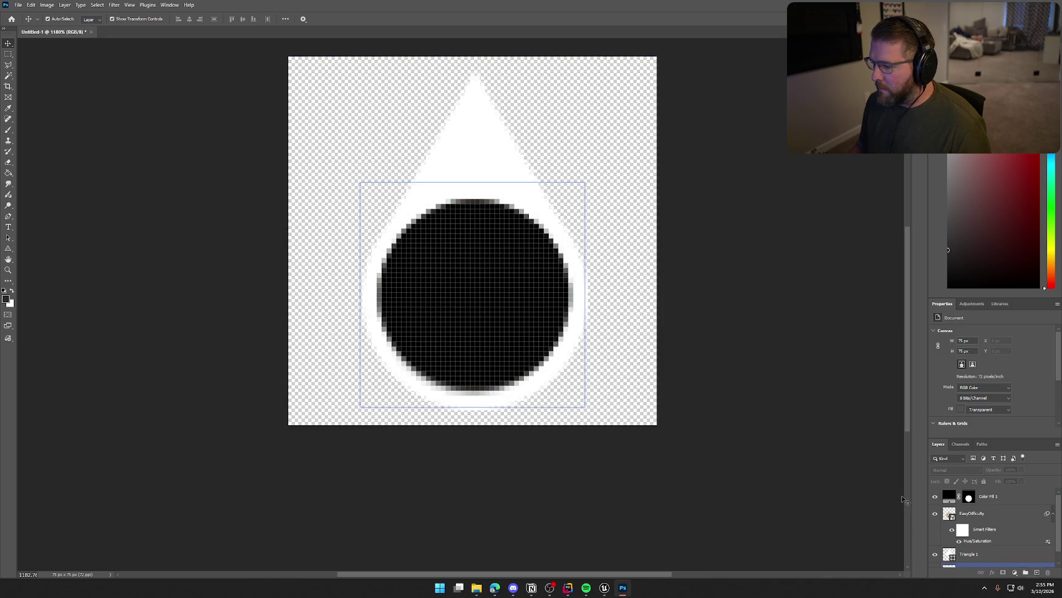
# Reimport the PlayerIndicator_Mask texture in Unreal and bring up the M_PlayerIndicator material graph
pyautogui.click(604, 588)
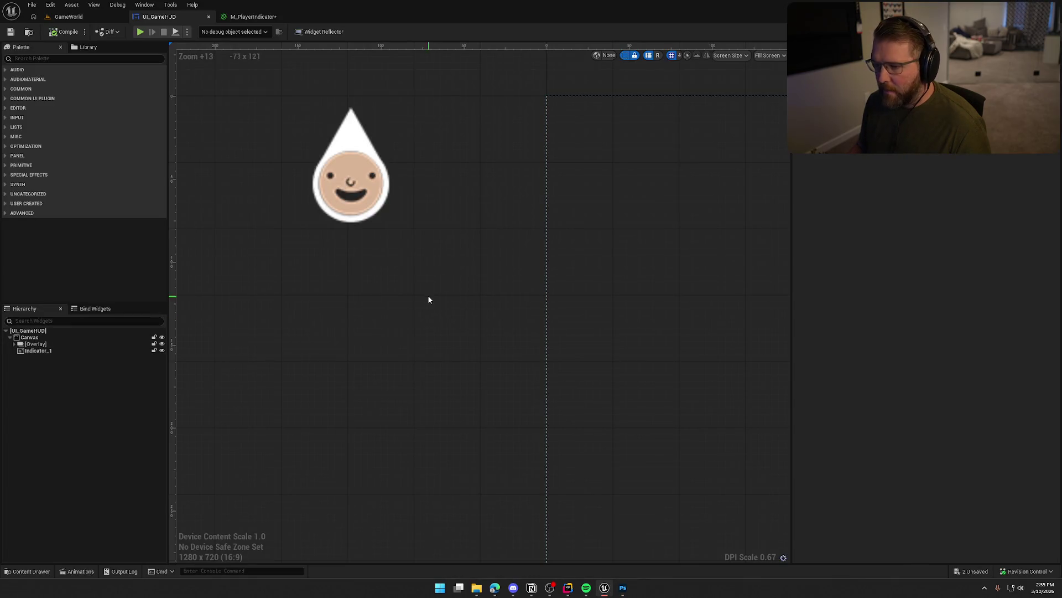
pyautogui.hotkey('ctrl', 'space')
pyautogui.click(860, 424)
pyautogui.rightClick(866, 425)
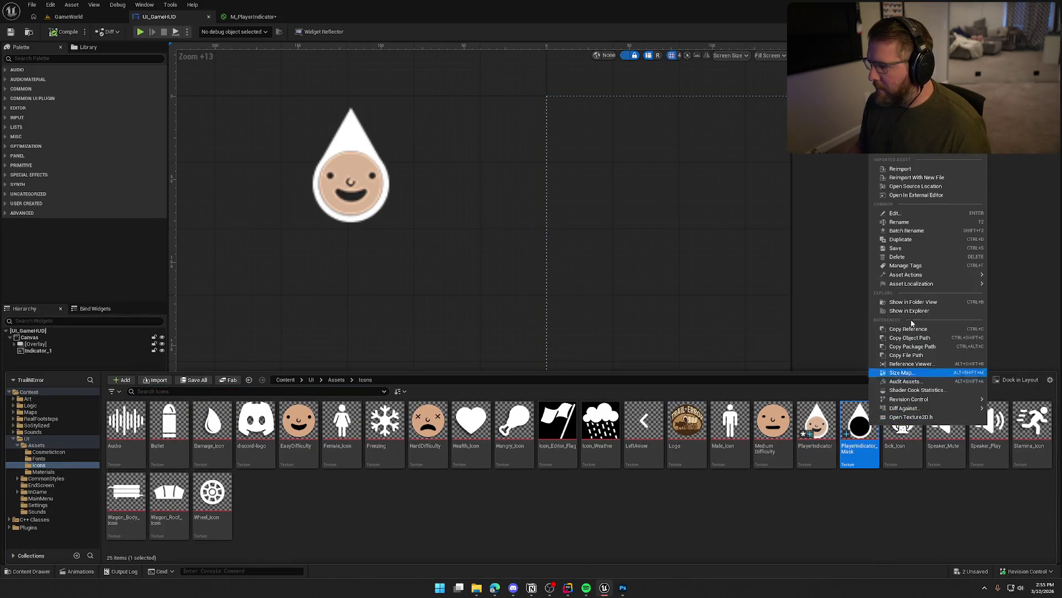
pyautogui.click(907, 169)
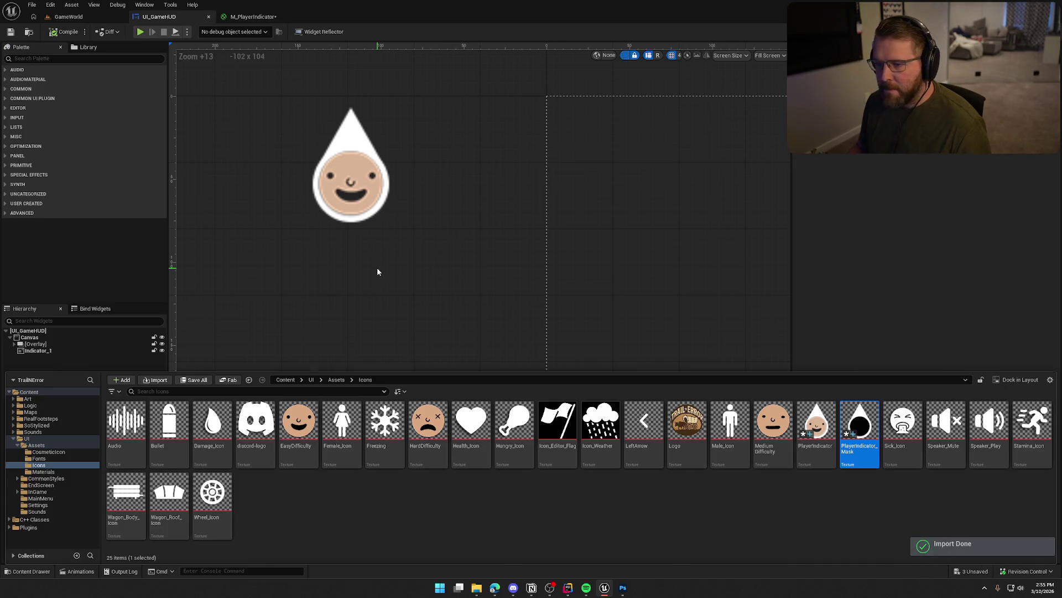
pyautogui.click(376, 267)
pyautogui.click(250, 17)
pyautogui.click(491, 332)
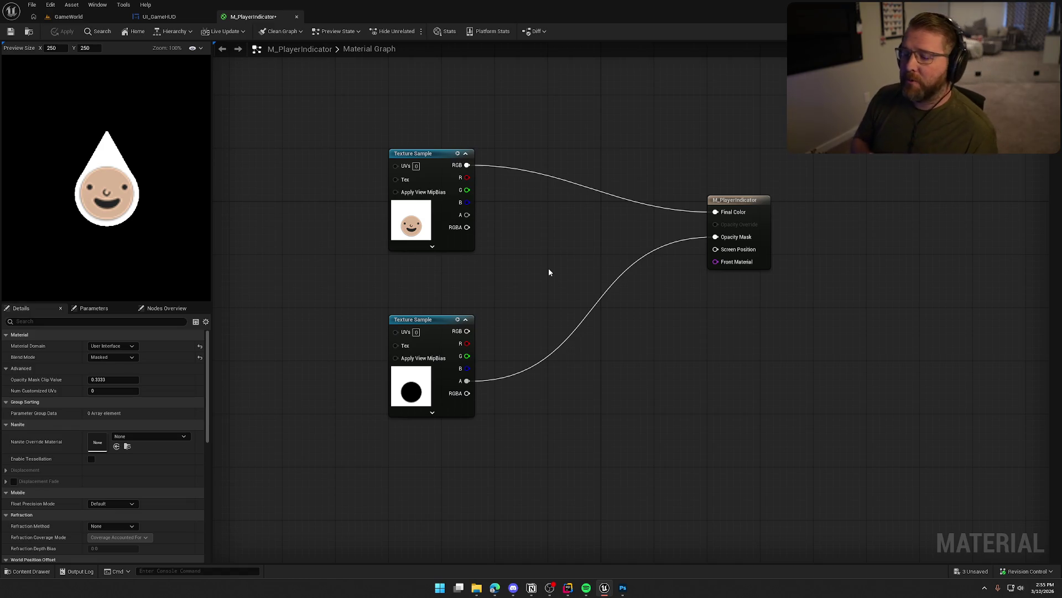
# Move the mask node under the face texture and add a full red Constant3Vector
pyautogui.moveTo(436, 319); pyautogui.dragTo(433, 260)
pyautogui.click(556, 246)
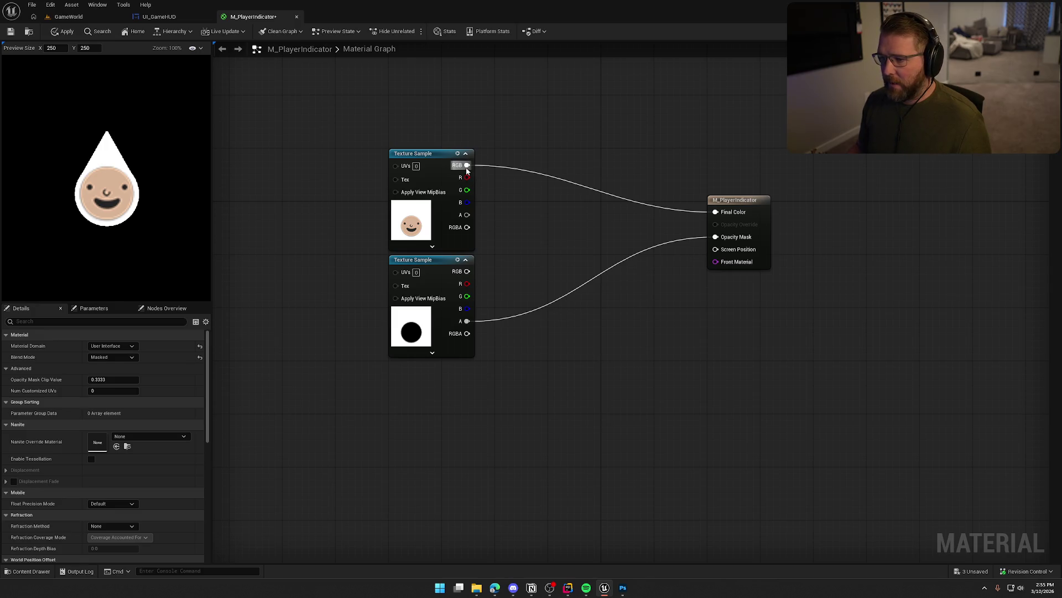
pyautogui.click(539, 105)
pyautogui.moveTo(539, 105)
pyautogui.mouseDown()
pyautogui.moveTo(430, 66)
pyautogui.moveTo(418, 76)
pyautogui.mouseUp()
pyautogui.doubleClick(410, 121)
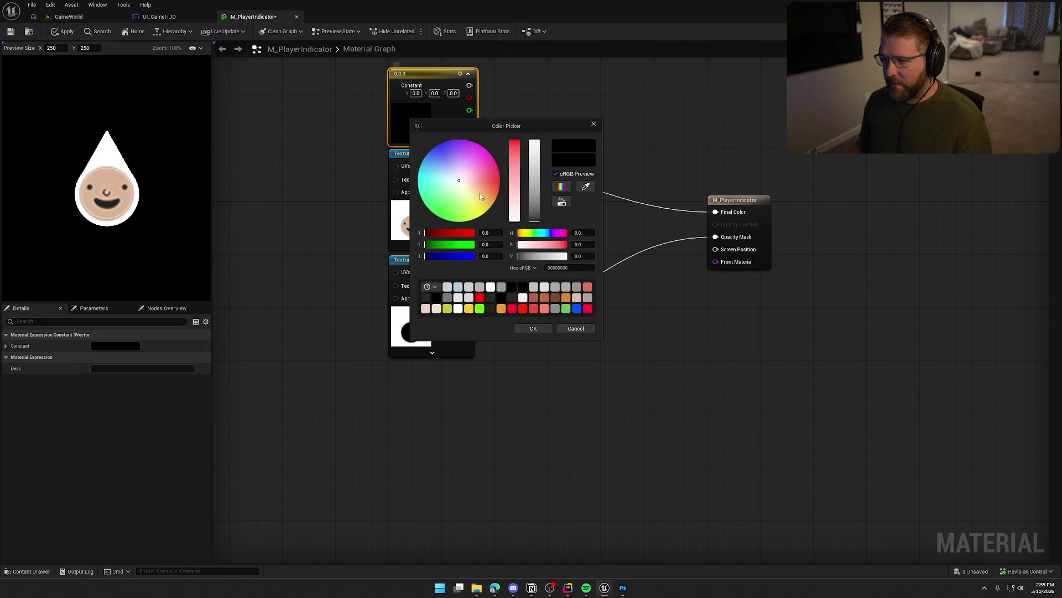
pyautogui.moveTo(518, 219); pyautogui.dragTo(521, 115)
pyautogui.moveTo(533, 212); pyautogui.dragTo(534, 105)
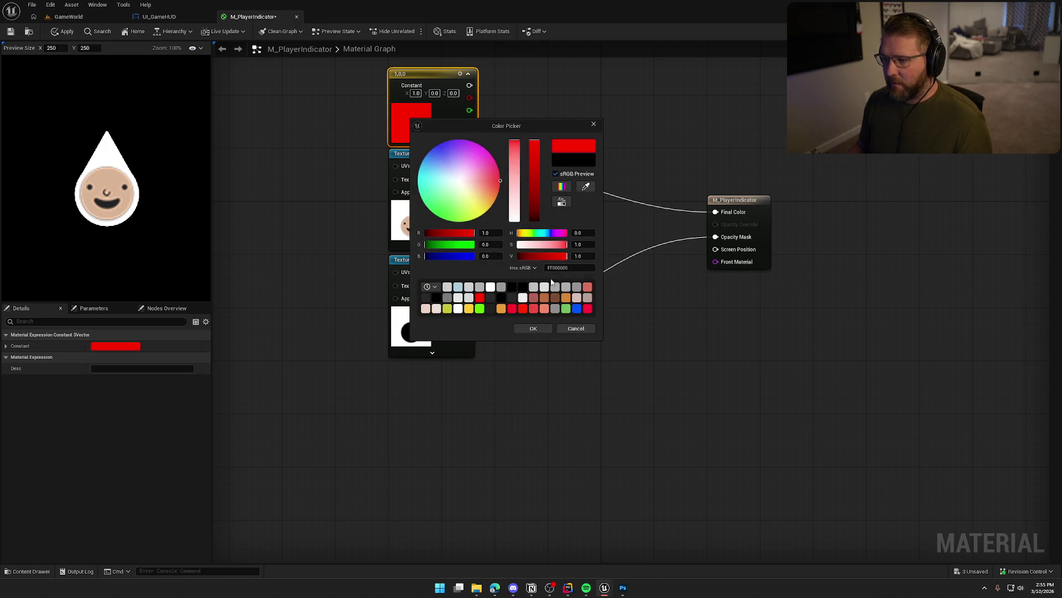
pyautogui.click(537, 328)
pyautogui.click(568, 109)
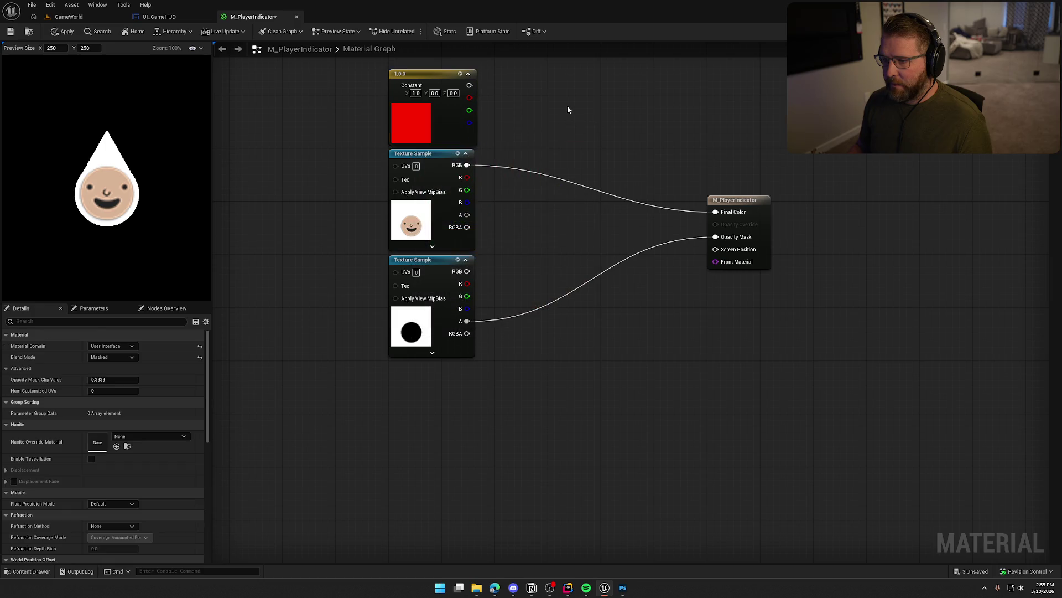
# Multiply the red by the mask RGB, then by the face RGB, into Final Color
pyautogui.click(579, 132)
pyautogui.moveTo(581, 145); pyautogui.dragTo(469, 86)
pyautogui.moveTo(580, 159)
pyautogui.mouseDown()
pyautogui.moveTo(498, 274)
pyautogui.moveTo(467, 271)
pyautogui.mouseUp()
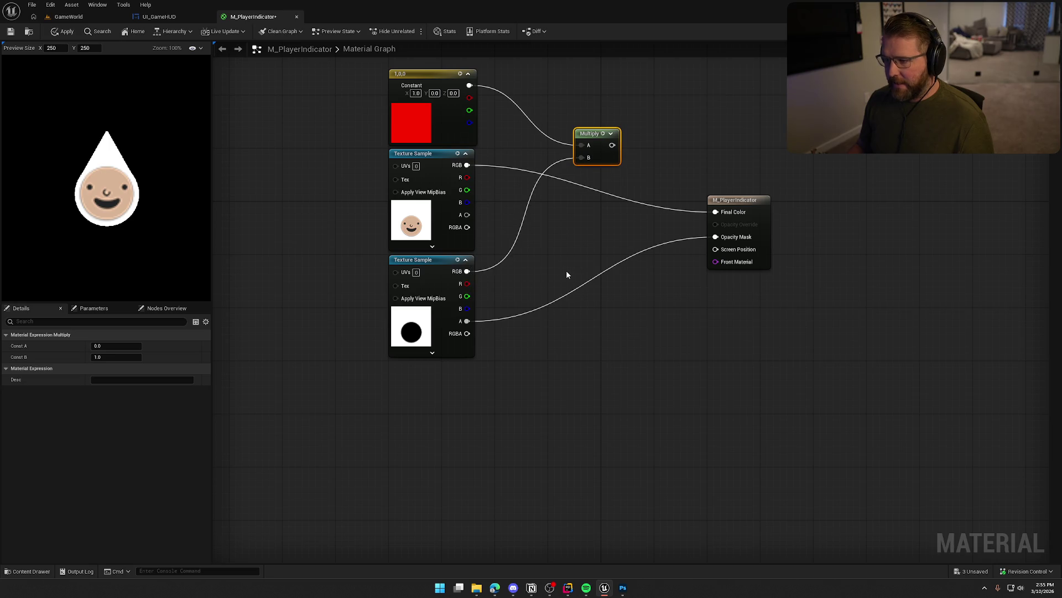
pyautogui.click(642, 160)
pyautogui.moveTo(612, 145)
pyautogui.mouseDown()
pyautogui.moveTo(648, 171)
pyautogui.moveTo(467, 165)
pyautogui.mouseUp()
pyautogui.moveTo(680, 172)
pyautogui.mouseDown()
pyautogui.moveTo(695, 169)
pyautogui.moveTo(721, 219)
pyautogui.moveTo(715, 212)
pyautogui.mouseUp()
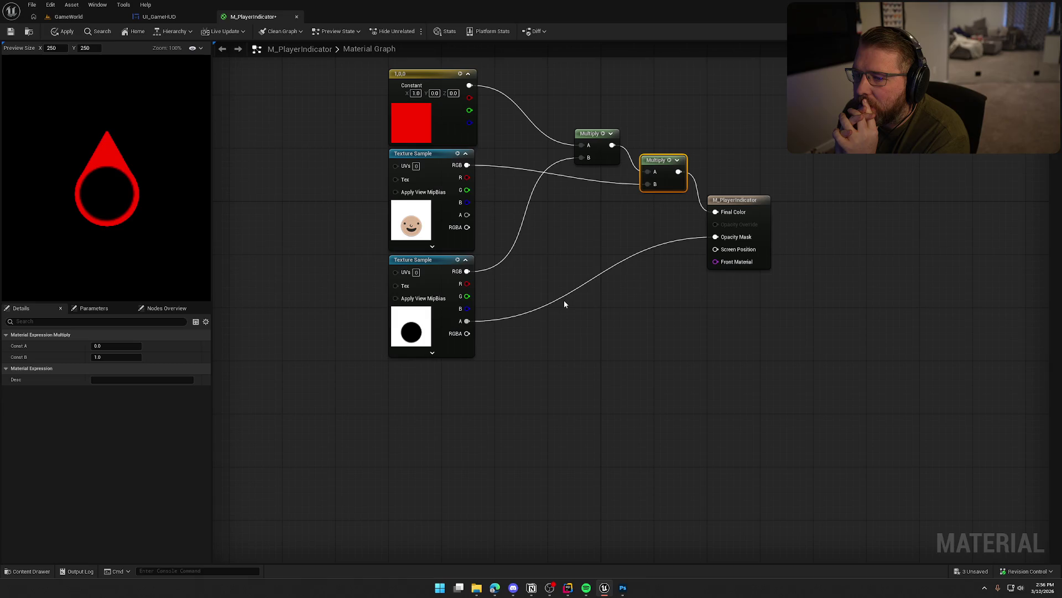
pyautogui.click(656, 217)
# Add the red mask result and the face RGB into Final Color, deleting the unused Multiply
pyautogui.moveTo(660, 231); pyautogui.dragTo(611, 145)
pyautogui.moveTo(660, 244)
pyautogui.mouseDown()
pyautogui.moveTo(454, 169)
pyautogui.moveTo(467, 165)
pyautogui.mouseUp()
pyautogui.moveTo(682, 231)
pyautogui.mouseDown()
pyautogui.moveTo(717, 216)
pyautogui.moveTo(658, 181)
pyautogui.moveTo(658, 161)
pyautogui.mouseUp()
pyautogui.click(665, 169)
pyautogui.press('Delete')
pyautogui.click(676, 131)
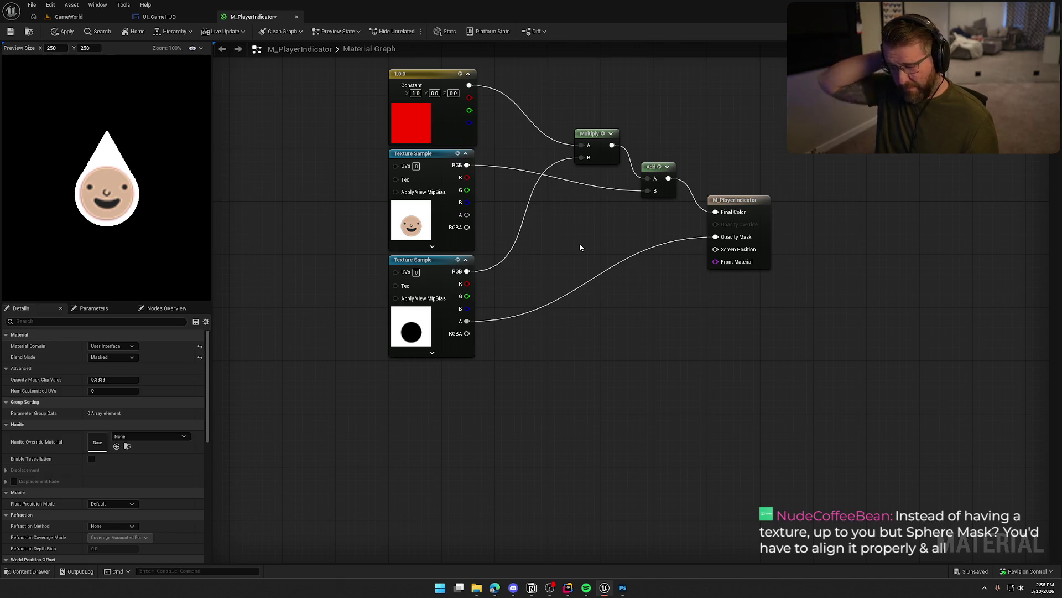
# Multiply the face RGB by the mask RGB, route the red result to Final Color, and delete the Add node
pyautogui.click(538, 228)
pyautogui.moveTo(534, 231)
pyautogui.mouseDown()
pyautogui.moveTo(467, 165)
pyautogui.moveTo(485, 257)
pyautogui.moveTo(467, 271)
pyautogui.mouseUp()
pyautogui.moveTo(549, 224)
pyautogui.mouseDown()
pyautogui.moveTo(515, 211)
pyautogui.moveTo(575, 229)
pyautogui.moveTo(582, 158)
pyautogui.mouseUp()
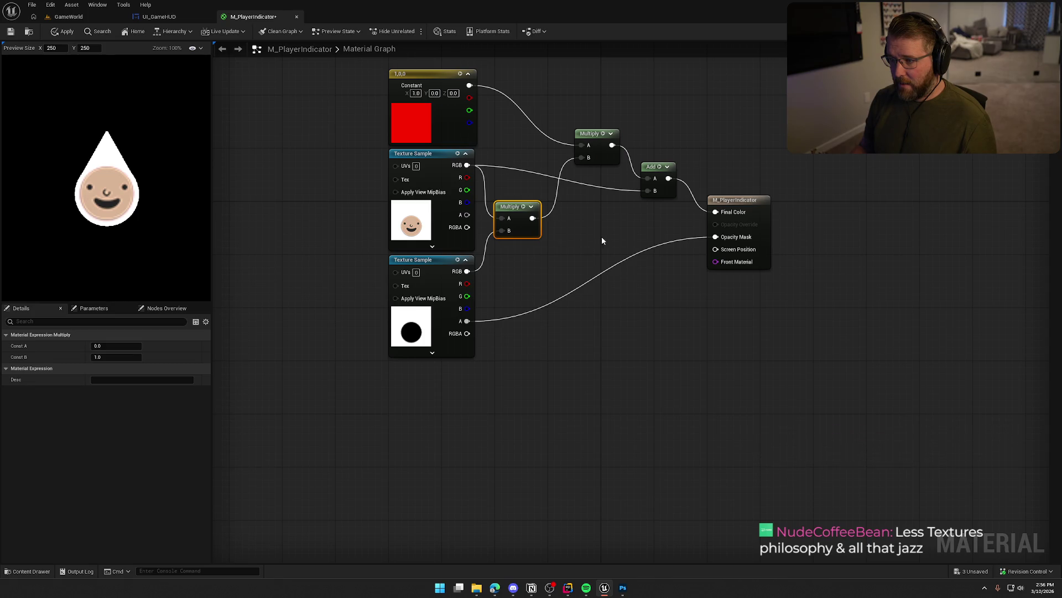
pyautogui.moveTo(612, 148); pyautogui.dragTo(715, 212)
pyautogui.click(654, 166)
pyautogui.press('Delete')
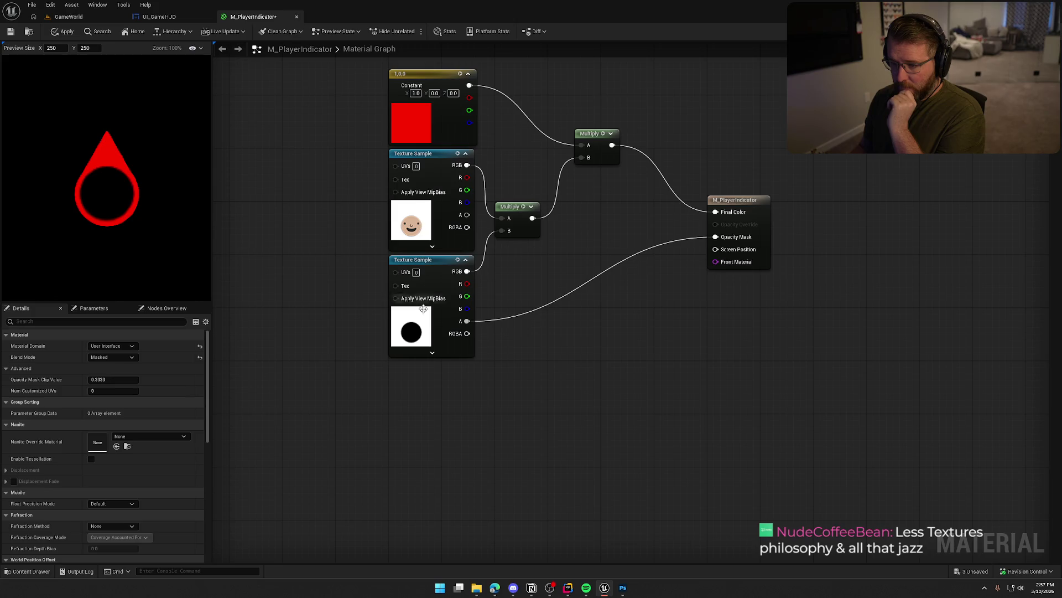
# Invert the mask with a 1-x node and multiply it into Final Color
pyautogui.moveTo(465, 275); pyautogui.dragTo(560, 260)
pyautogui.write('1-x')
pyautogui.press('Return')
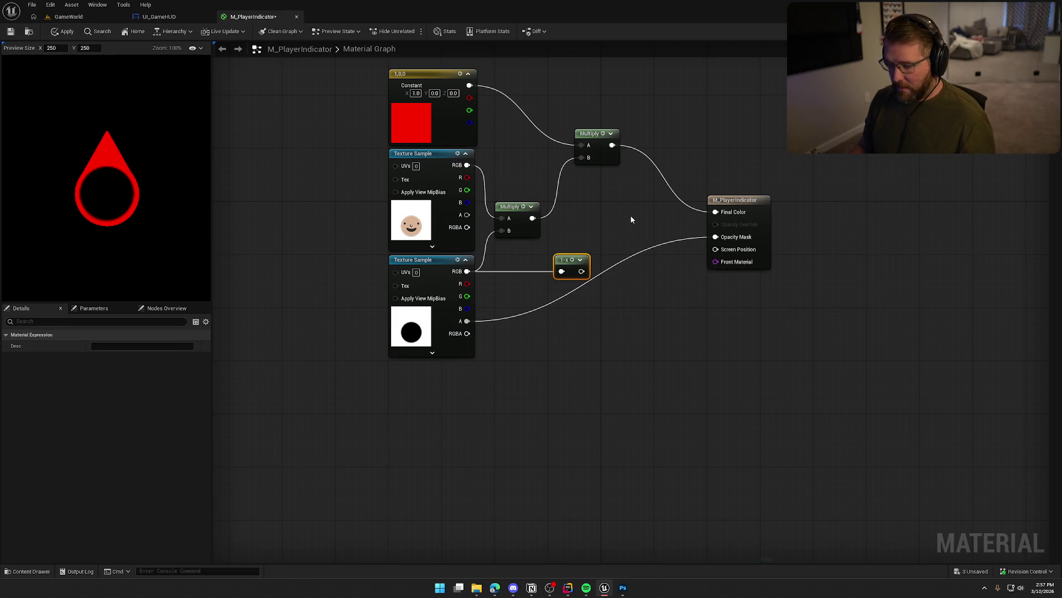
pyautogui.click(630, 198)
pyautogui.moveTo(634, 220); pyautogui.dragTo(576, 274)
pyautogui.moveTo(665, 205); pyautogui.dragTo(722, 213)
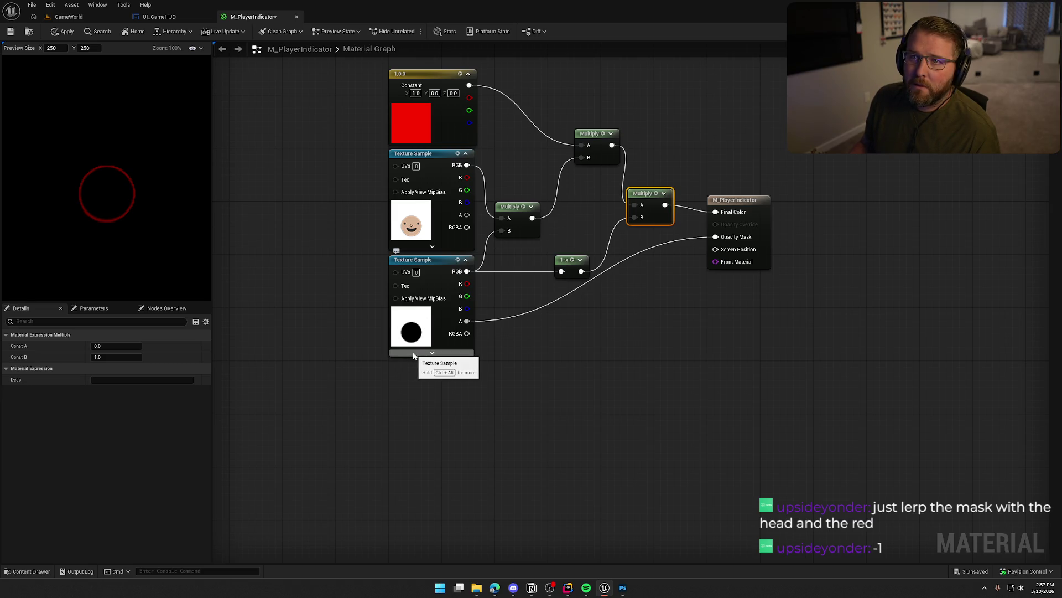
pyautogui.moveTo(644, 291)
pyautogui.mouseDown()
pyautogui.moveTo(550, 163)
pyautogui.moveTo(556, 181)
pyautogui.mouseUp()
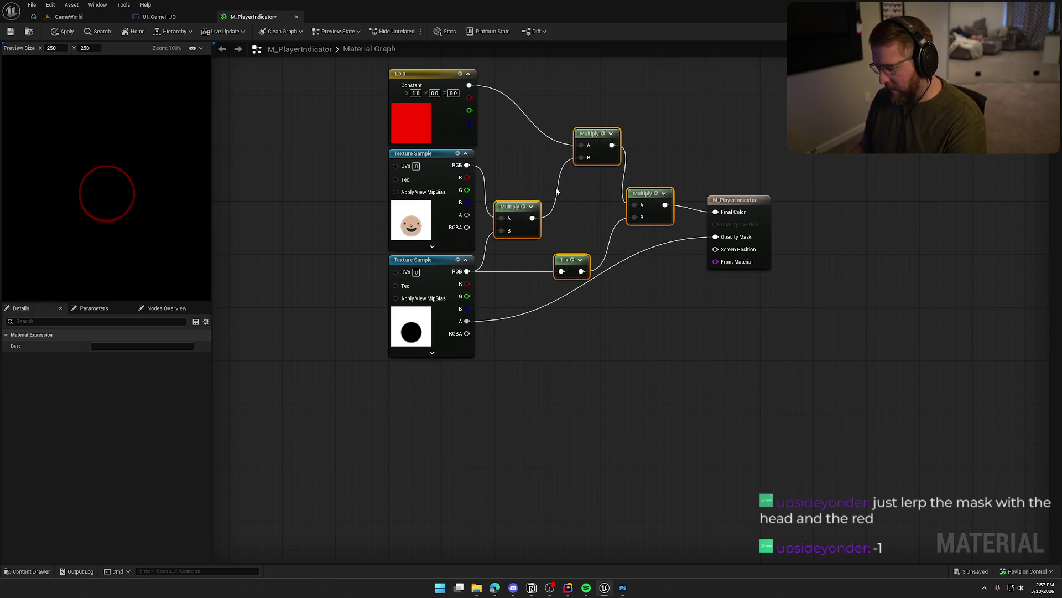
# Replace the Multiply and 1-x nodes with a Lerp of red and face by mask RGB, then save
pyautogui.press('Delete')
pyautogui.click(555, 208)
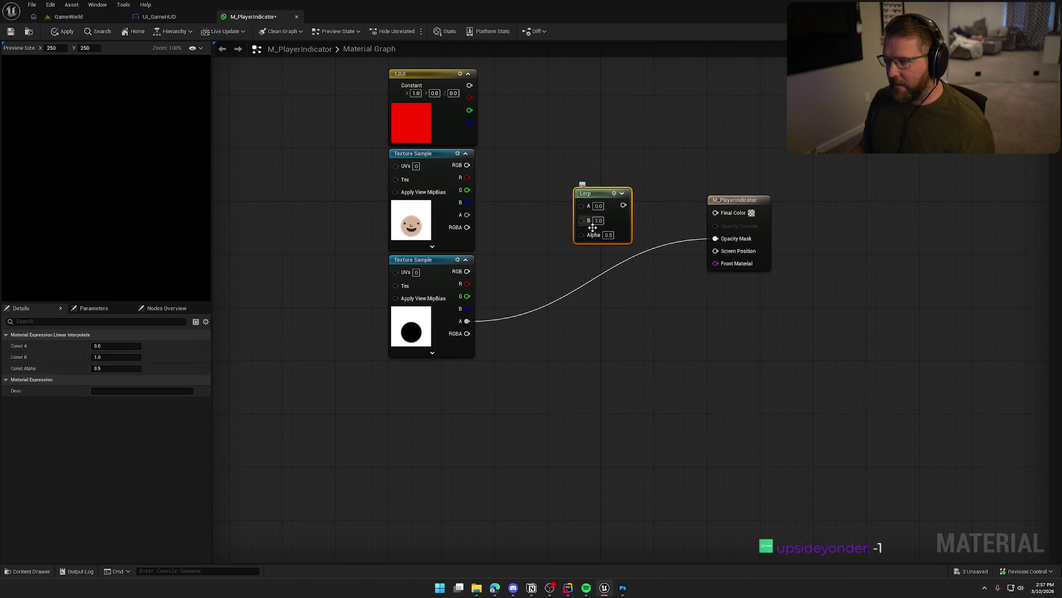
pyautogui.moveTo(582, 234)
pyautogui.mouseDown()
pyautogui.moveTo(470, 279)
pyautogui.moveTo(467, 271)
pyautogui.mouseUp()
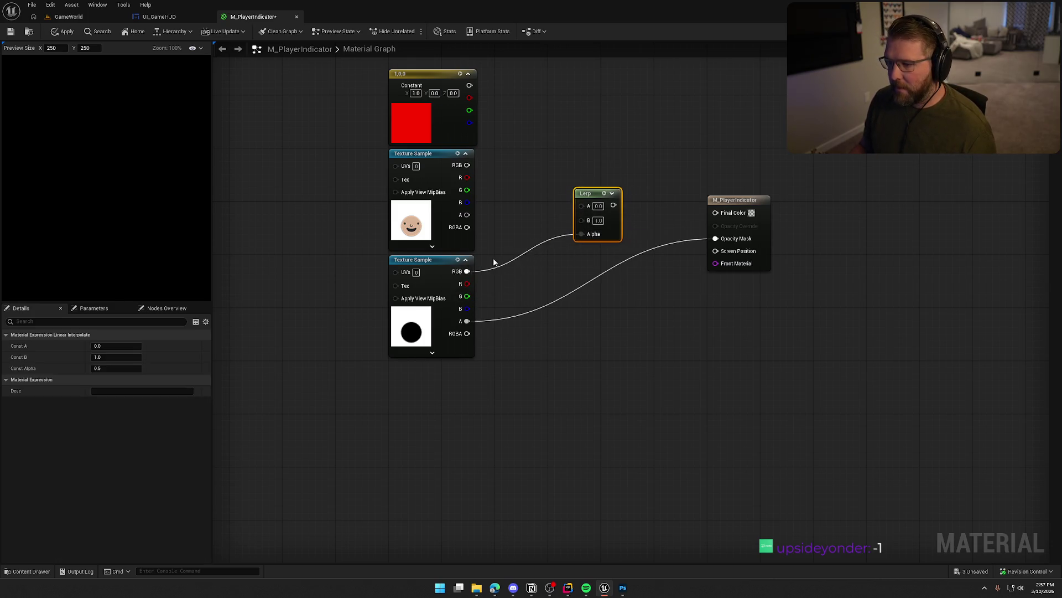
pyautogui.click(526, 225)
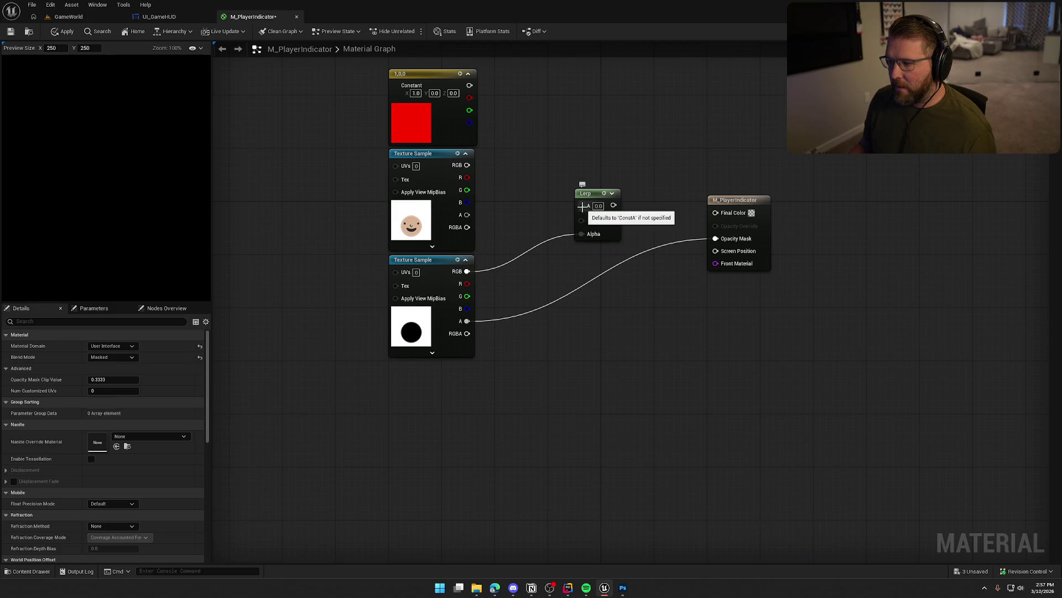
pyautogui.moveTo(582, 206); pyautogui.dragTo(469, 85)
pyautogui.moveTo(467, 165)
pyautogui.mouseDown()
pyautogui.moveTo(582, 217)
pyautogui.moveTo(716, 212)
pyautogui.mouseUp()
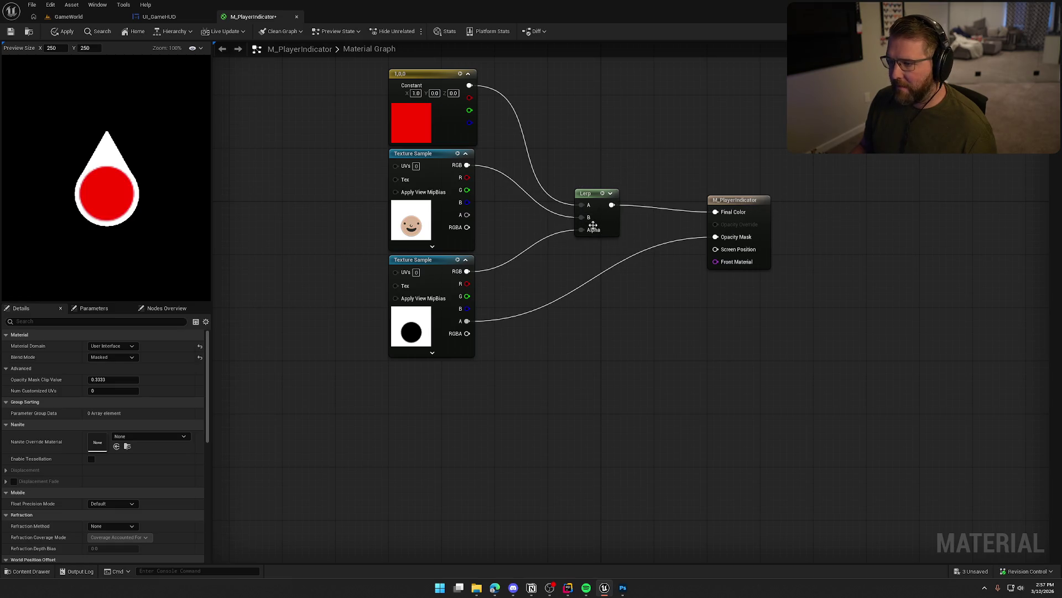
pyautogui.moveTo(582, 216)
pyautogui.mouseDown()
pyautogui.moveTo(558, 200)
pyautogui.moveTo(581, 204)
pyautogui.mouseUp()
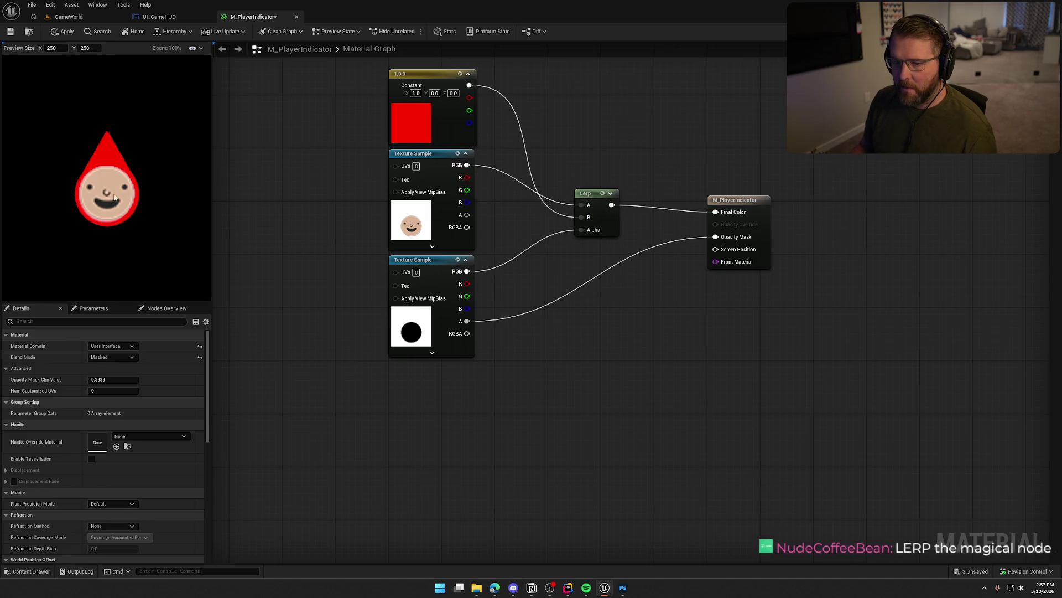
pyautogui.scroll(-3, 132, 208)
pyautogui.scroll(1, 137, 211)
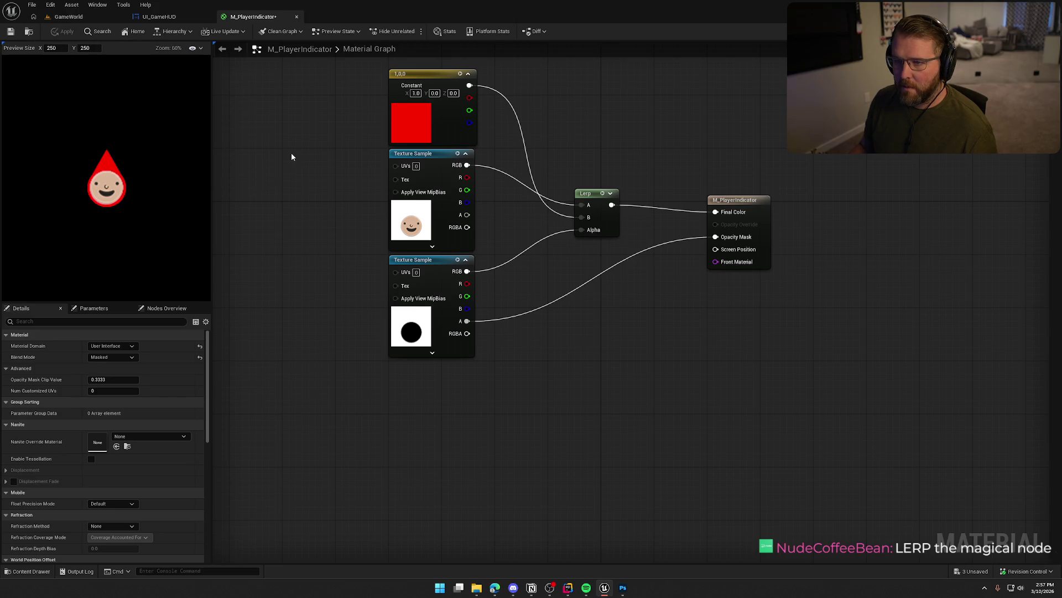
pyautogui.hotkey('ctrl', 's')
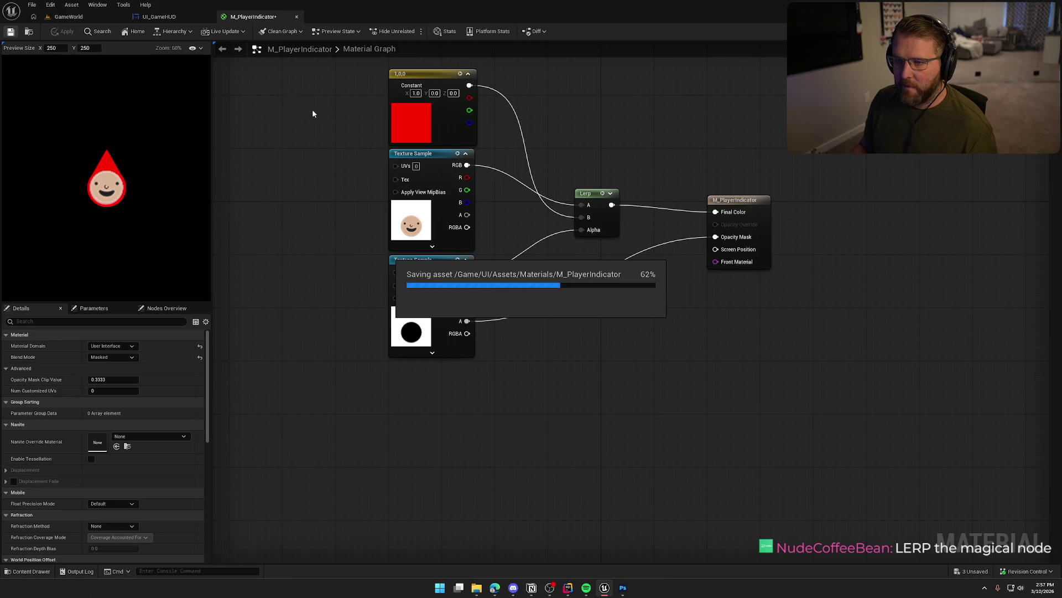
pyautogui.click(154, 18)
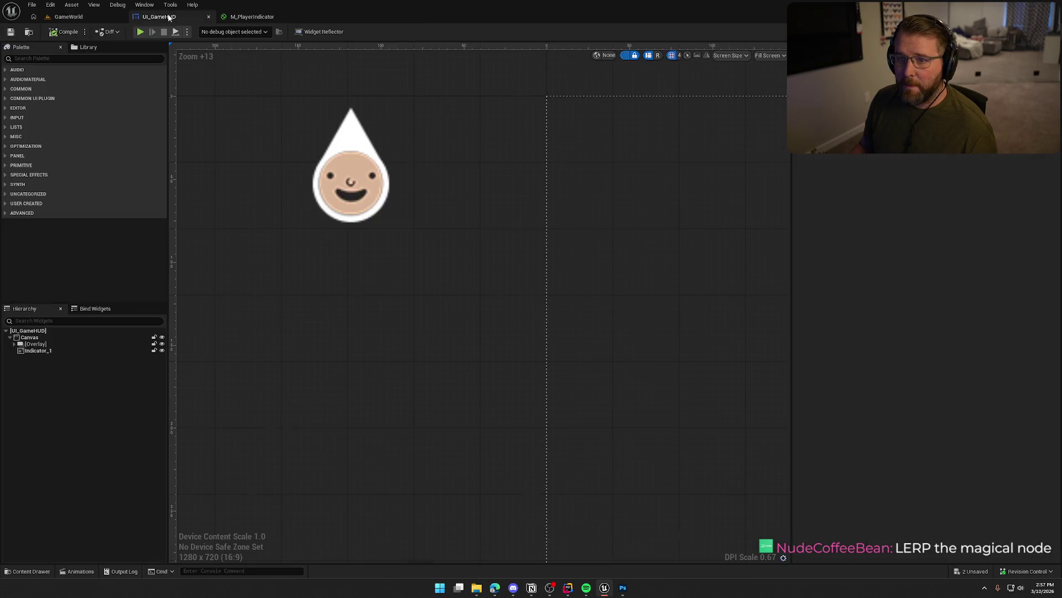
# Set the Indicator_1 image brush in UI_GameHUD to M_PlayerIndicator and save the widget
pyautogui.click(366, 169)
pyautogui.click(30, 571)
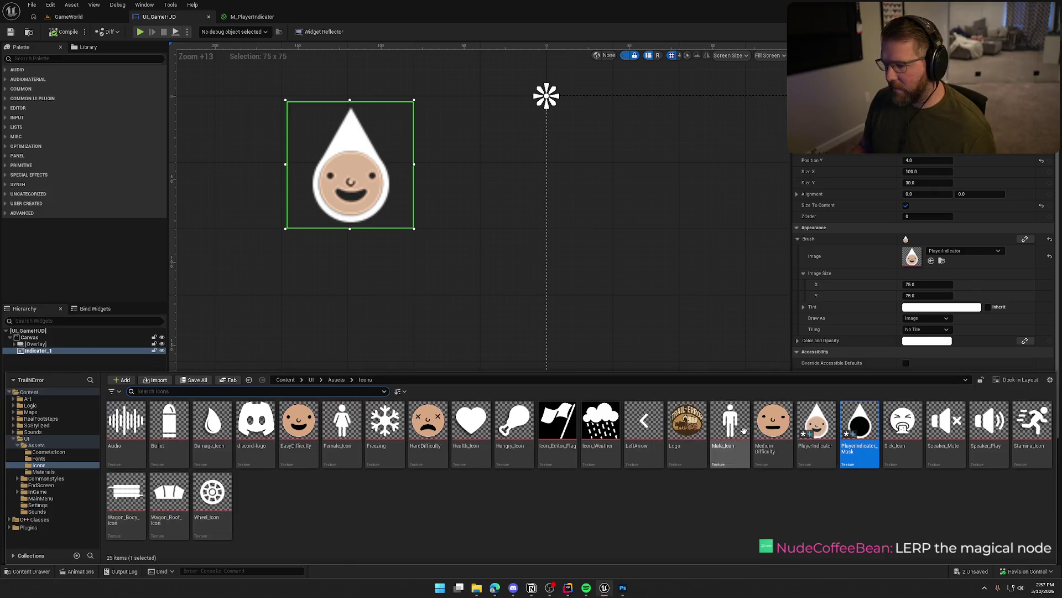
pyautogui.click(52, 470)
pyautogui.moveTo(256, 420)
pyautogui.mouseDown()
pyautogui.moveTo(553, 99)
pyautogui.moveTo(908, 258)
pyautogui.mouseUp()
pyautogui.click(691, 283)
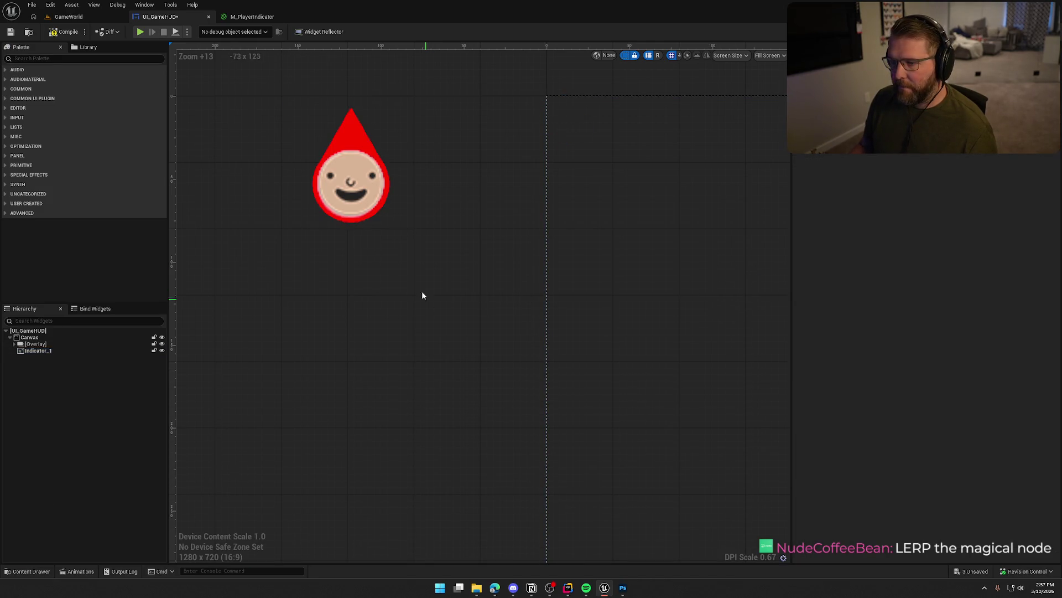
pyautogui.hotkey('ctrl', 's')
pyautogui.scroll(-4, 364, 286)
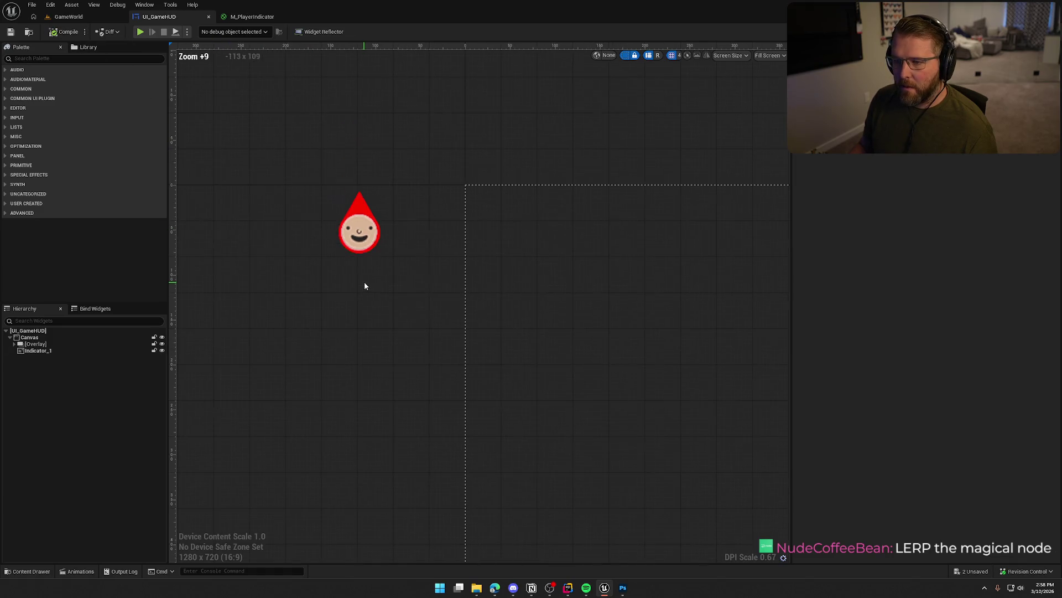
pyautogui.scroll(-8, 418, 325)
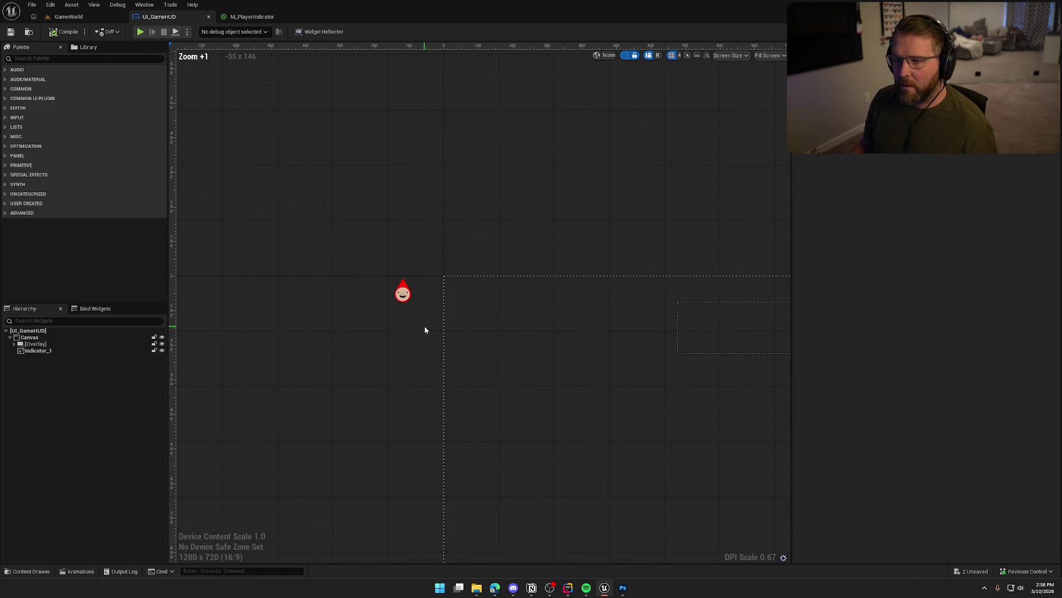
pyautogui.moveTo(502, 376); pyautogui.dragTo(410, 292)
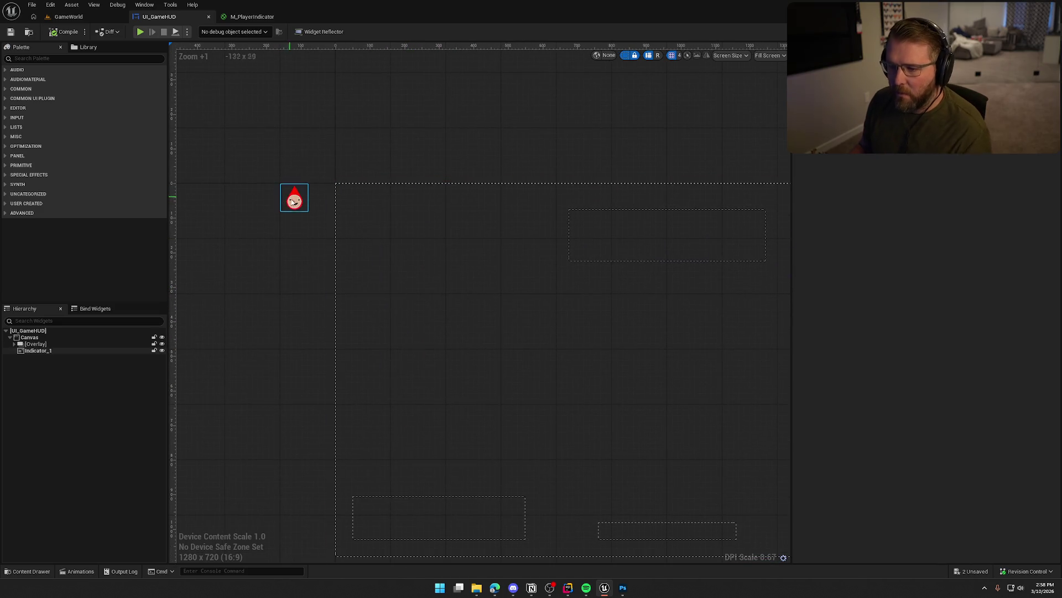
pyautogui.click(252, 17)
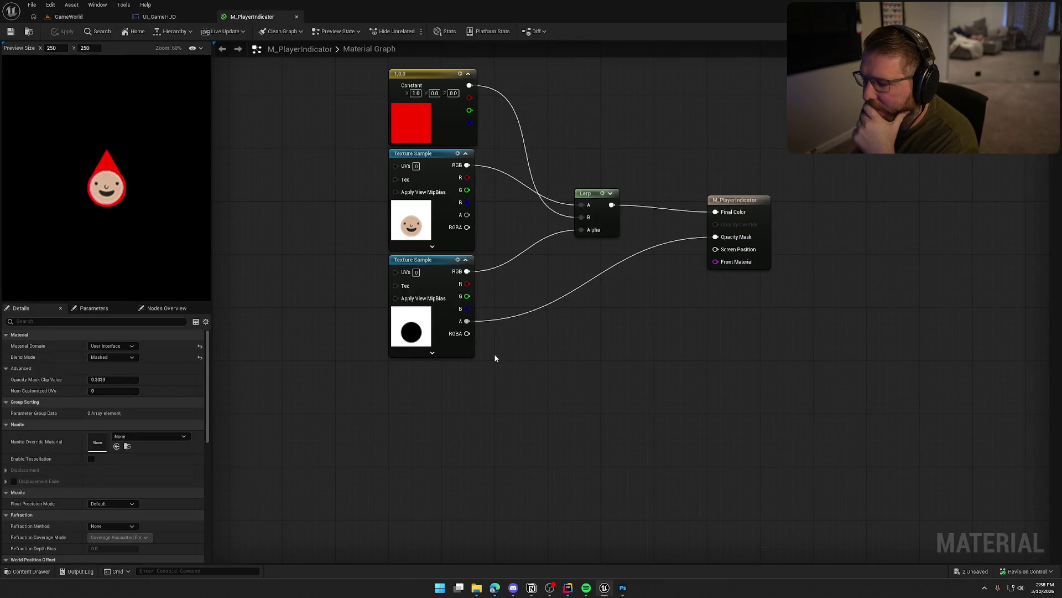
# Open PlayerIndicator_Mask from the lower Texture Sample and list its compression formats
pyautogui.doubleClick(420, 331)
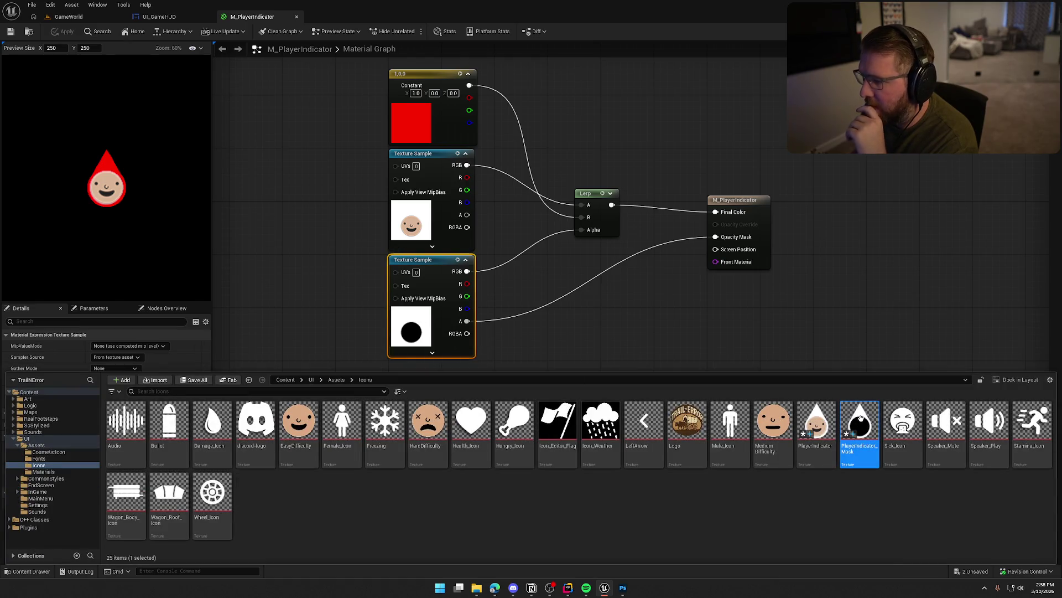
pyautogui.doubleClick(861, 419)
pyautogui.click(944, 247)
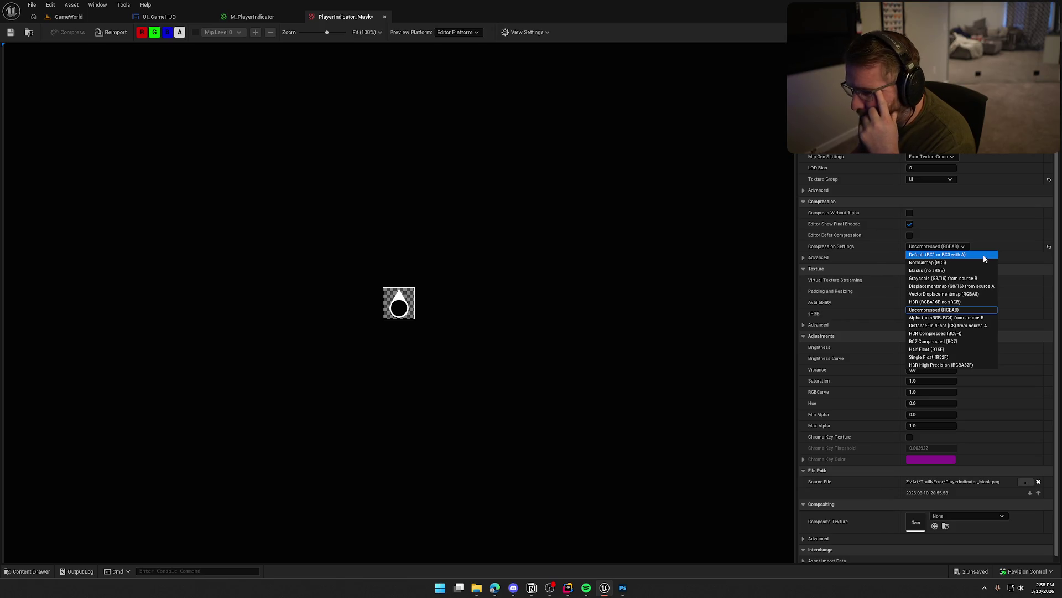
# Set the mask's compression to Default (BC1 or BC3 with A) and view its alpha channel alone
pyautogui.click(983, 256)
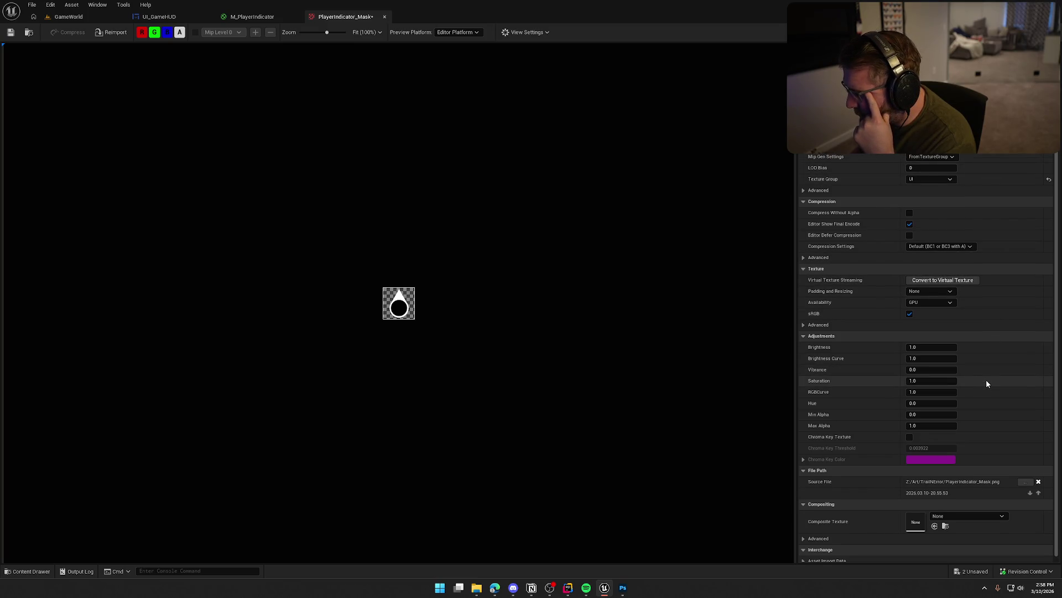
pyautogui.click(946, 246)
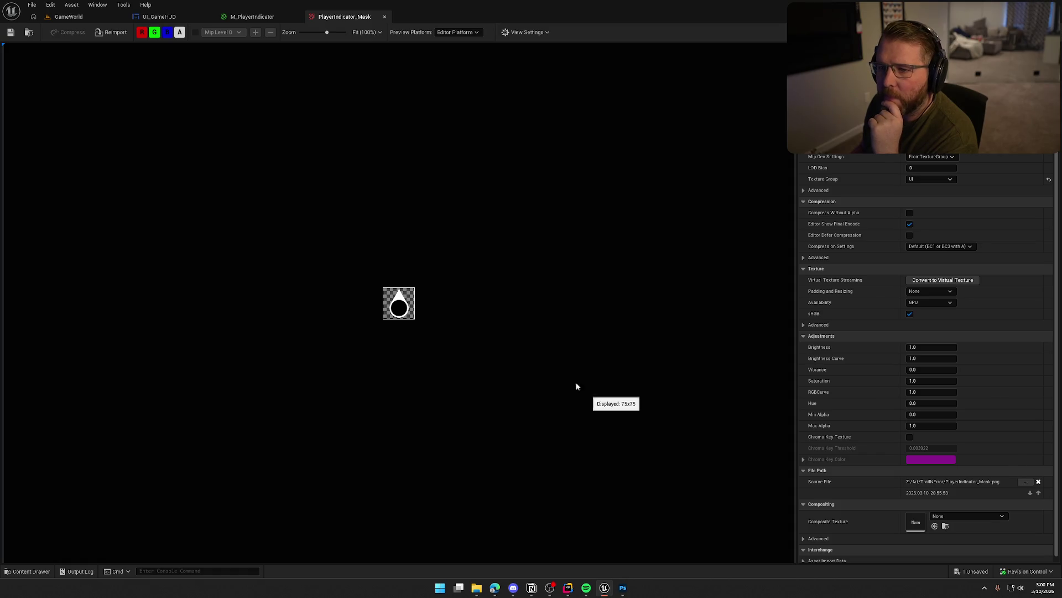
pyautogui.click(145, 34)
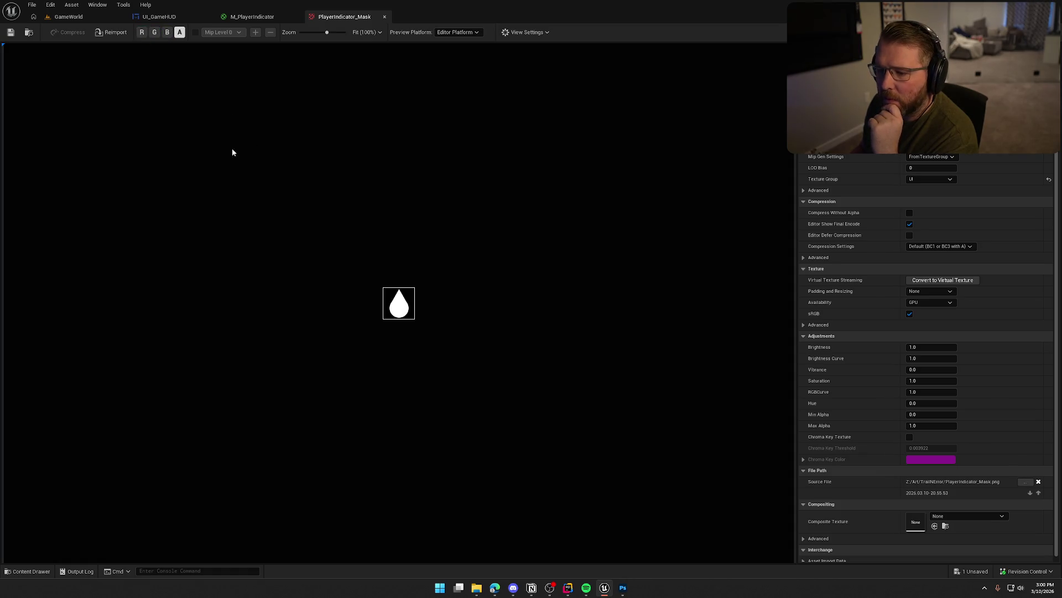
pyautogui.scroll(5, 415, 341)
pyautogui.scroll(1, 398, 290)
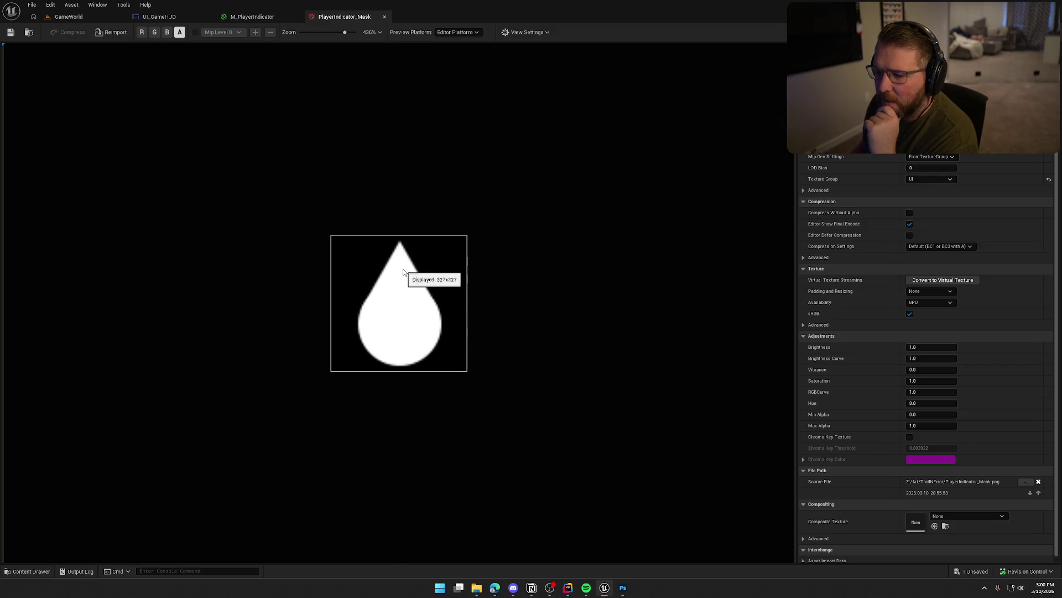
pyautogui.click(944, 247)
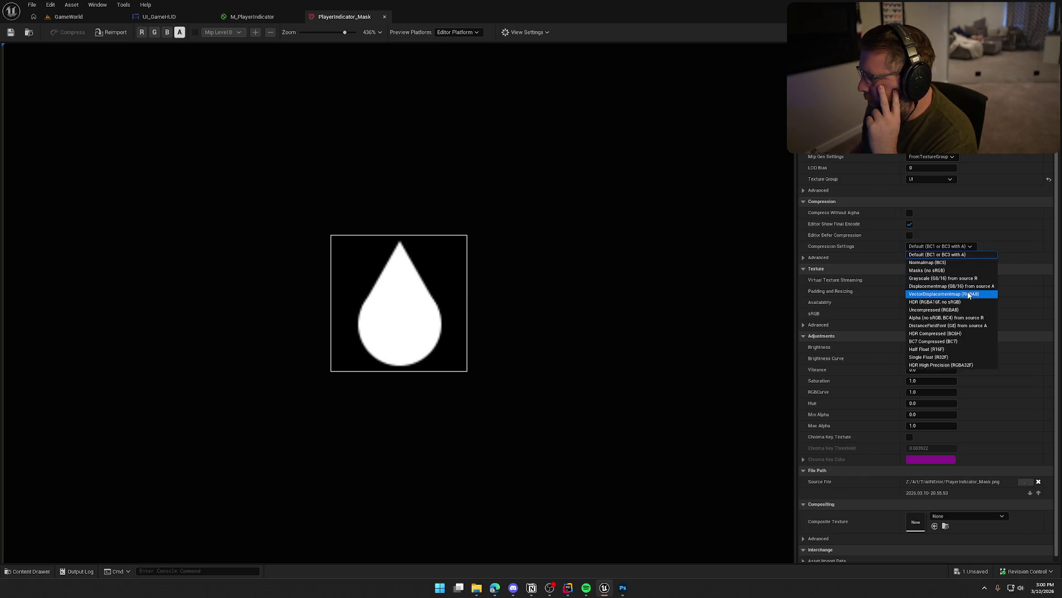
pyautogui.click(961, 310)
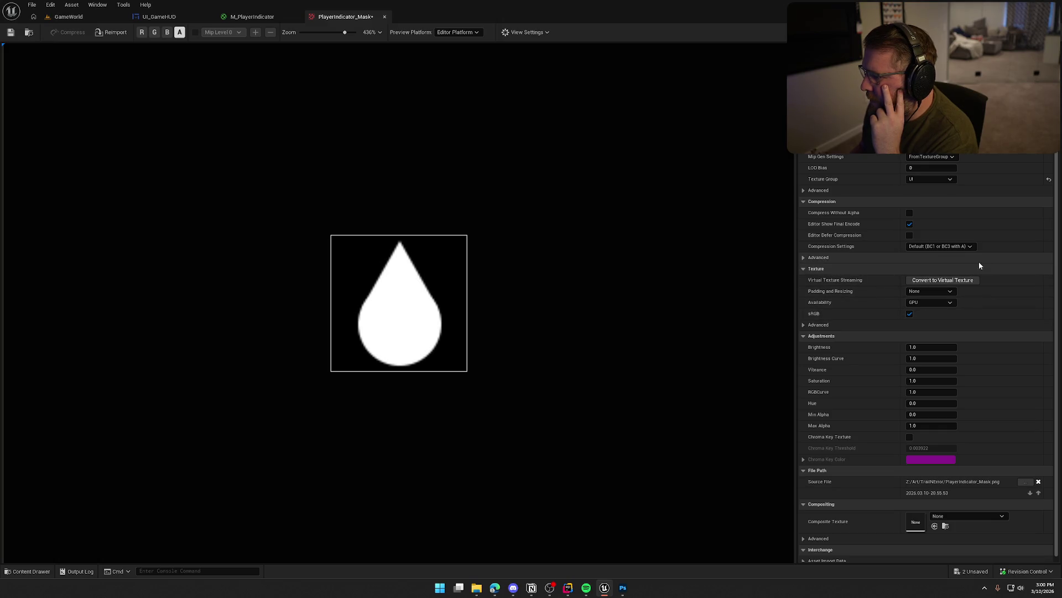
pyautogui.click(935, 180)
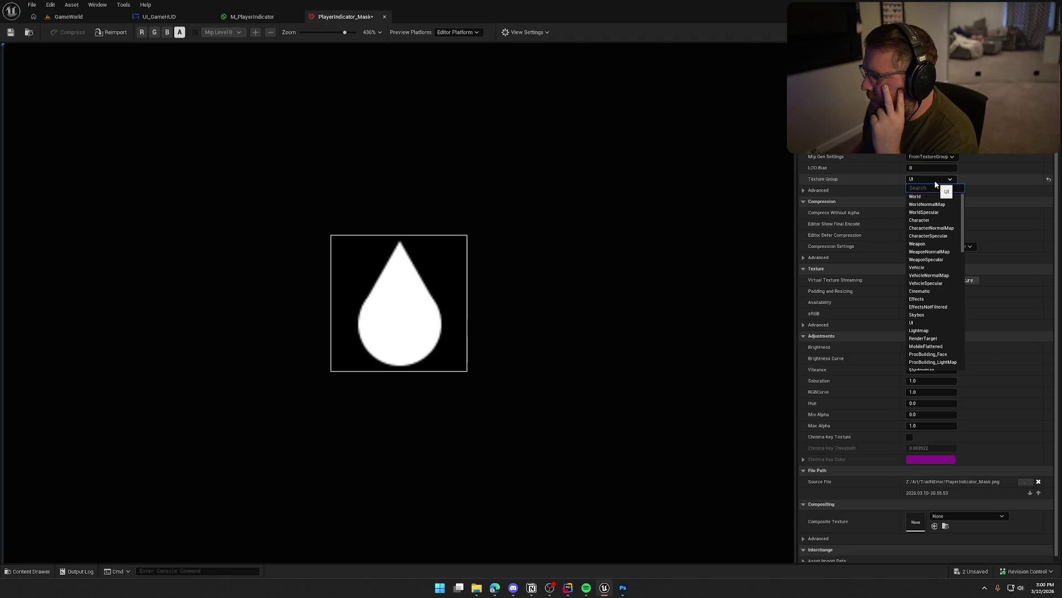
pyautogui.click(935, 181)
pyautogui.click(935, 157)
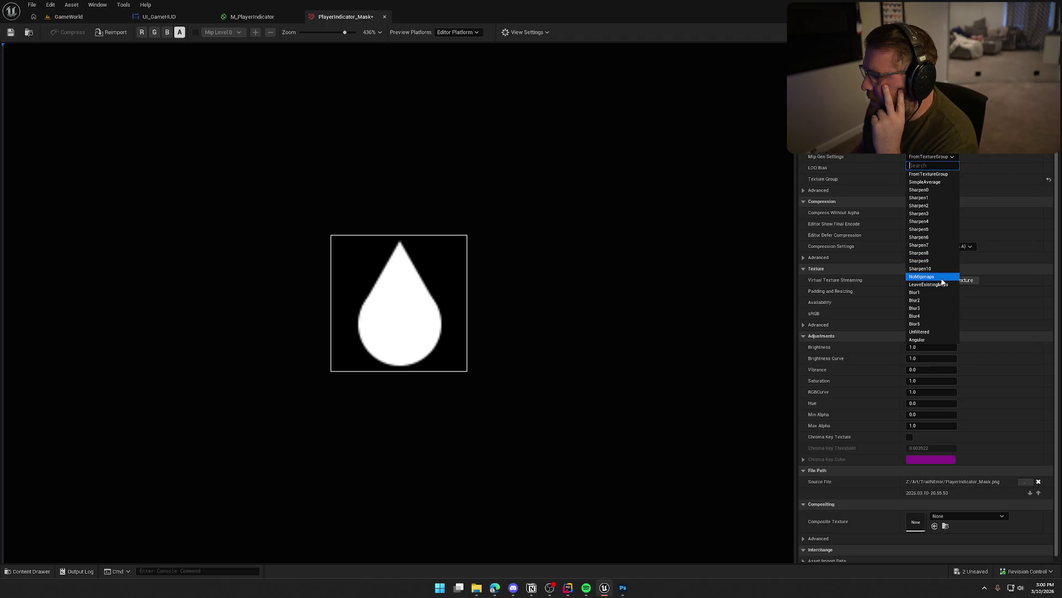
pyautogui.click(941, 277)
pyautogui.click(937, 158)
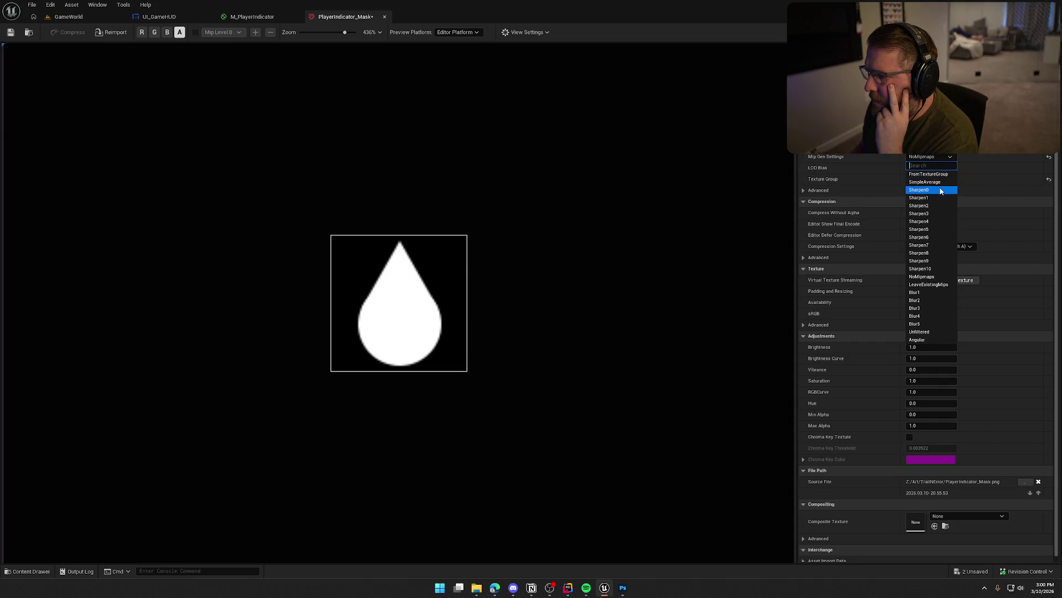
pyautogui.click(934, 292)
pyautogui.click(935, 157)
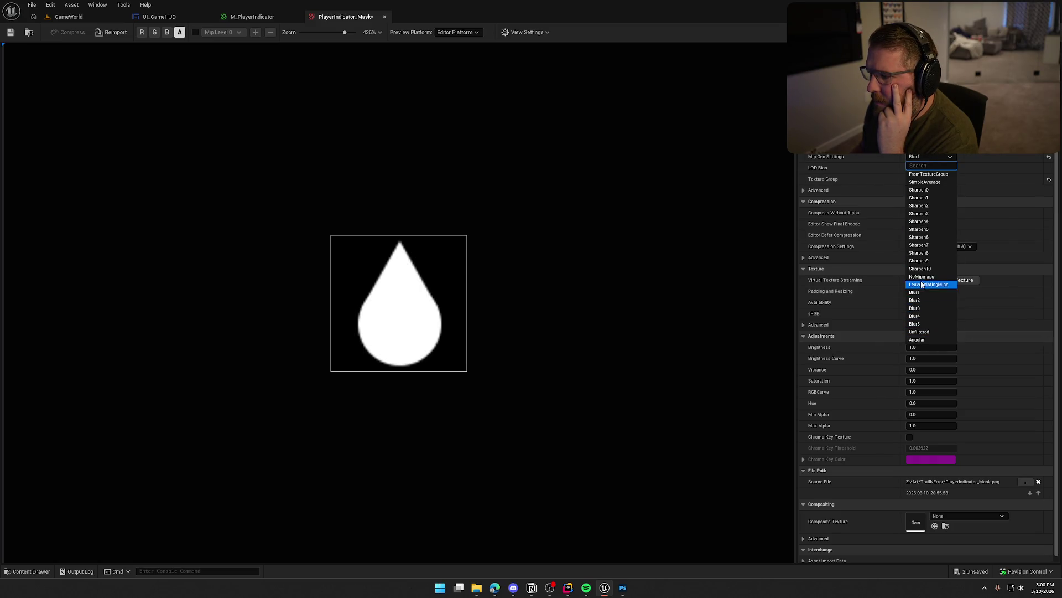
pyautogui.click(926, 182)
pyautogui.click(934, 157)
pyautogui.click(934, 173)
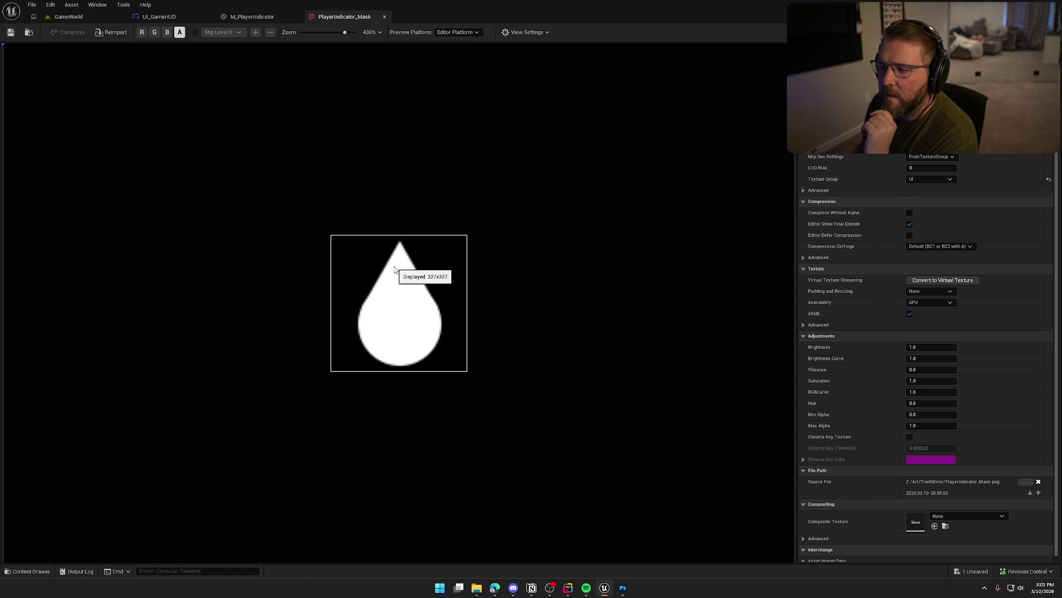
pyautogui.scroll(-4, 535, 382)
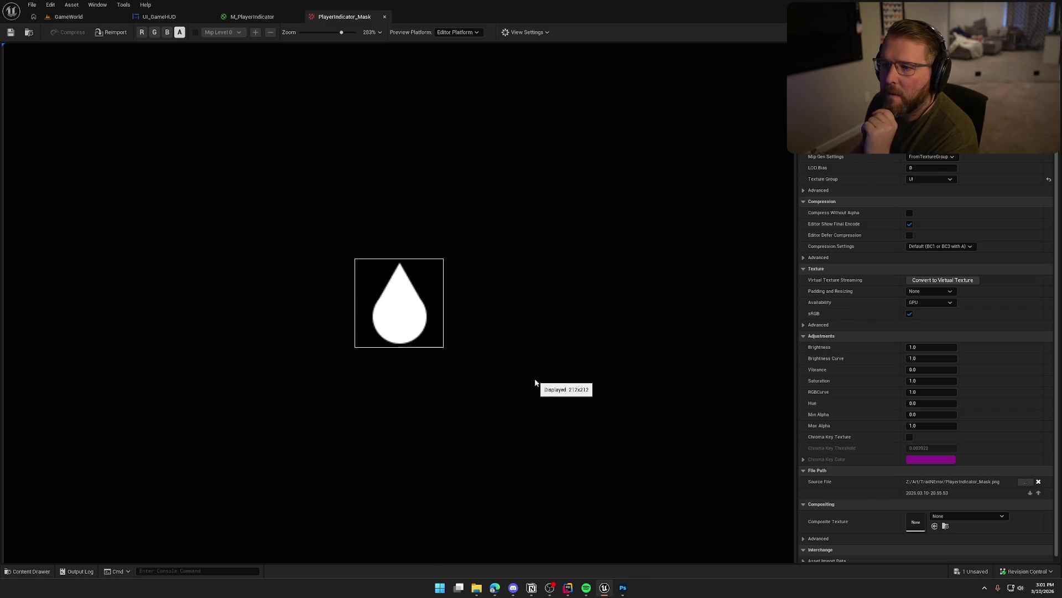
pyautogui.scroll(-3, 535, 382)
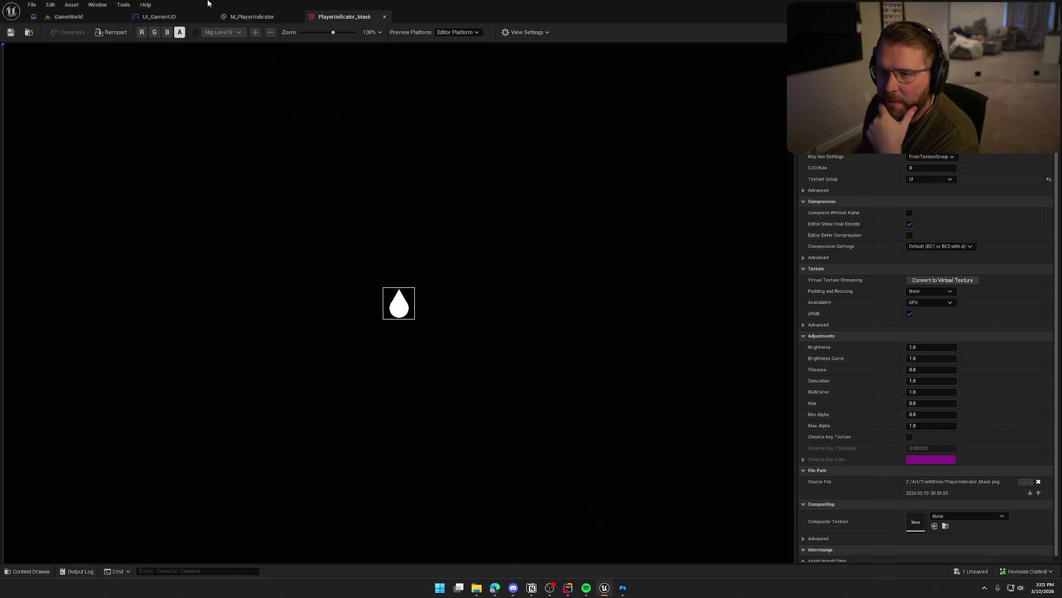
pyautogui.click(194, 18)
pyautogui.click(58, 16)
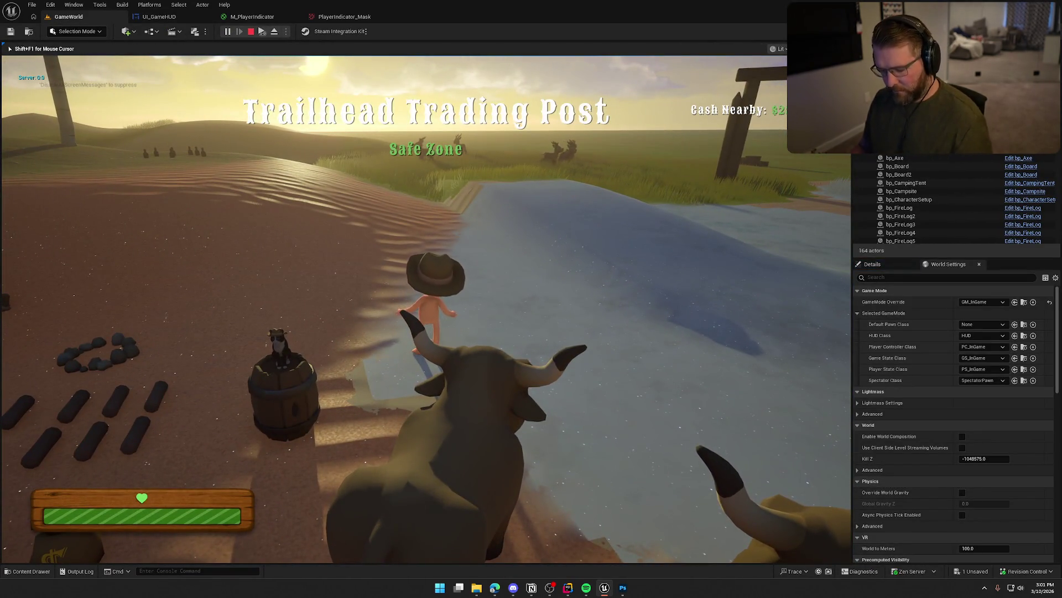
# End the play session, leave full-screen, and return to the PlayerIndicator_Mask texture editor
pyautogui.press('super')
pyautogui.press('super')
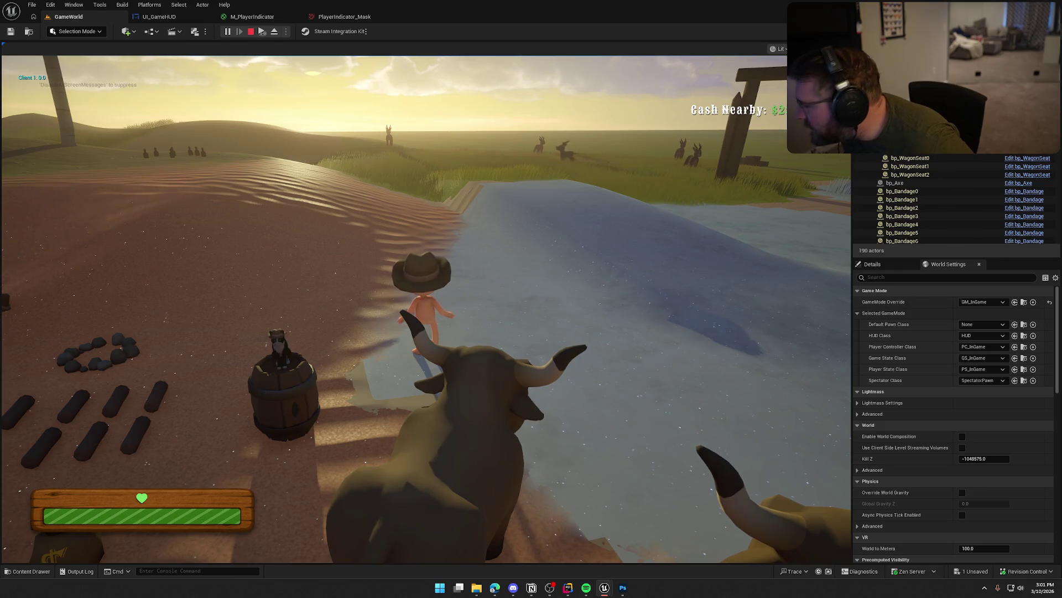
pyautogui.press('super')
pyautogui.press('Escape')
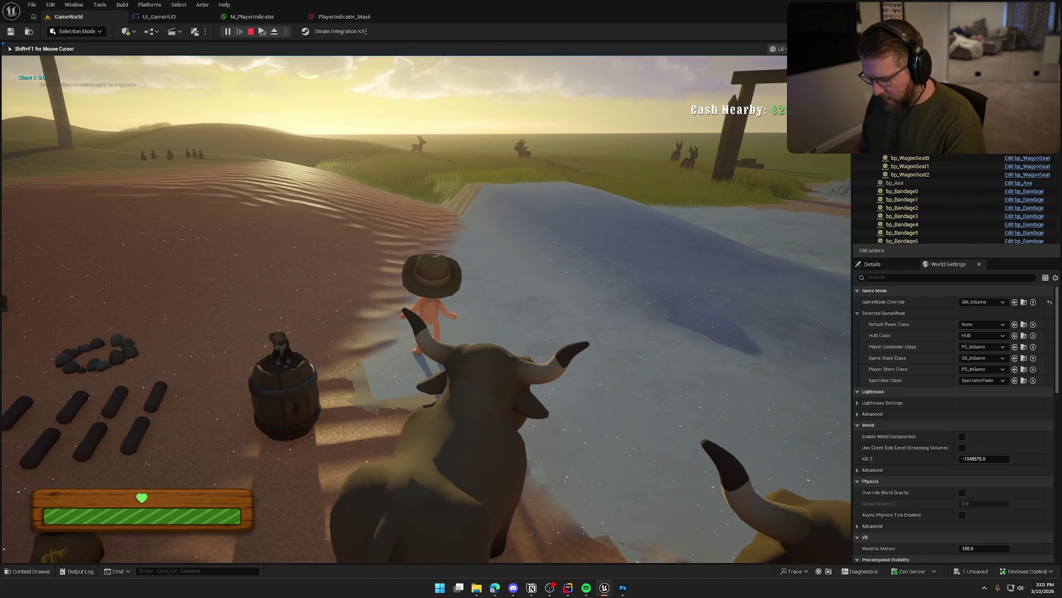
pyautogui.press('F11')
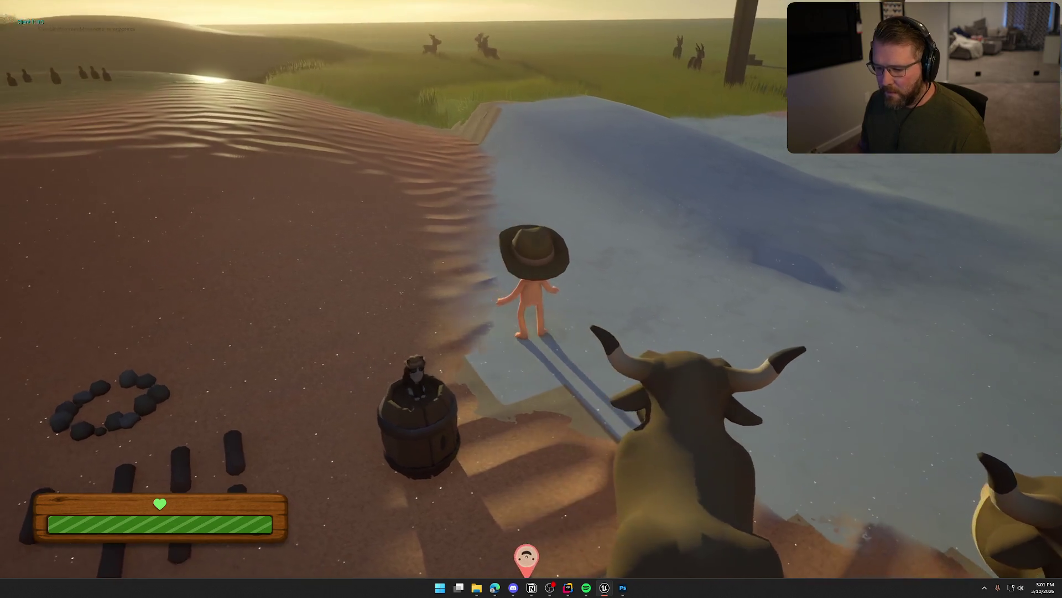
pyautogui.press('d')
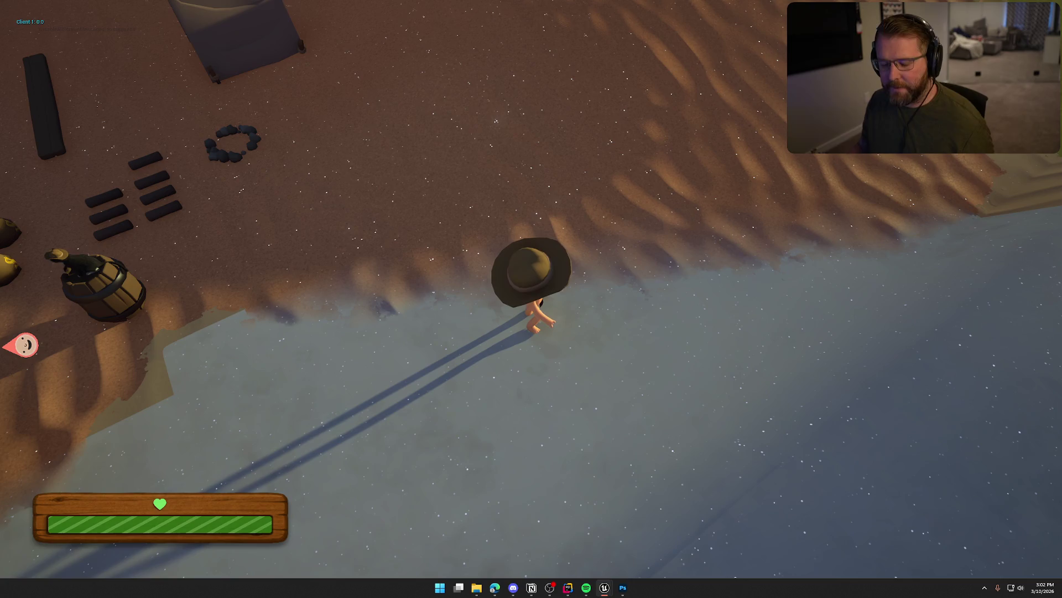
pyautogui.press('Escape')
pyautogui.press('F11')
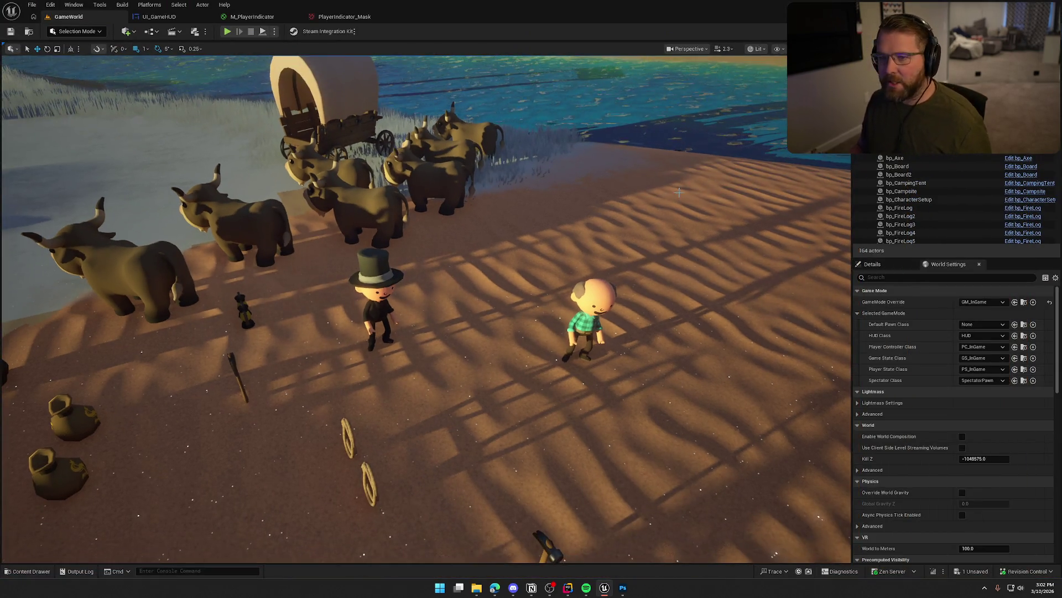
pyautogui.click(344, 17)
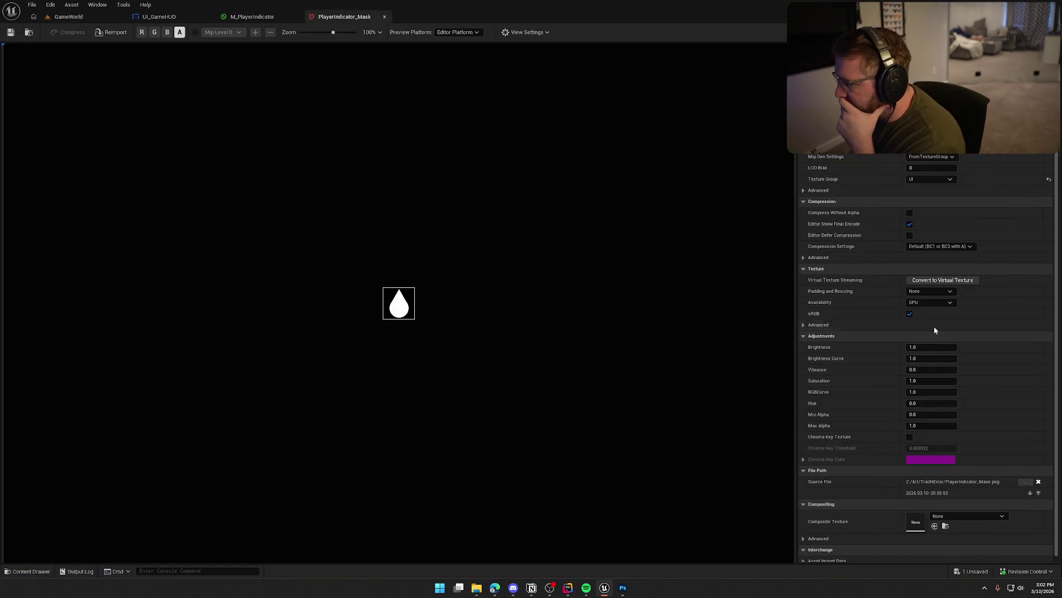
# Try BC7 compression on PlayerIndicator_Mask, revert to Default (BC1 or BC3 with A), and expand Advanced settings
pyautogui.click(951, 247)
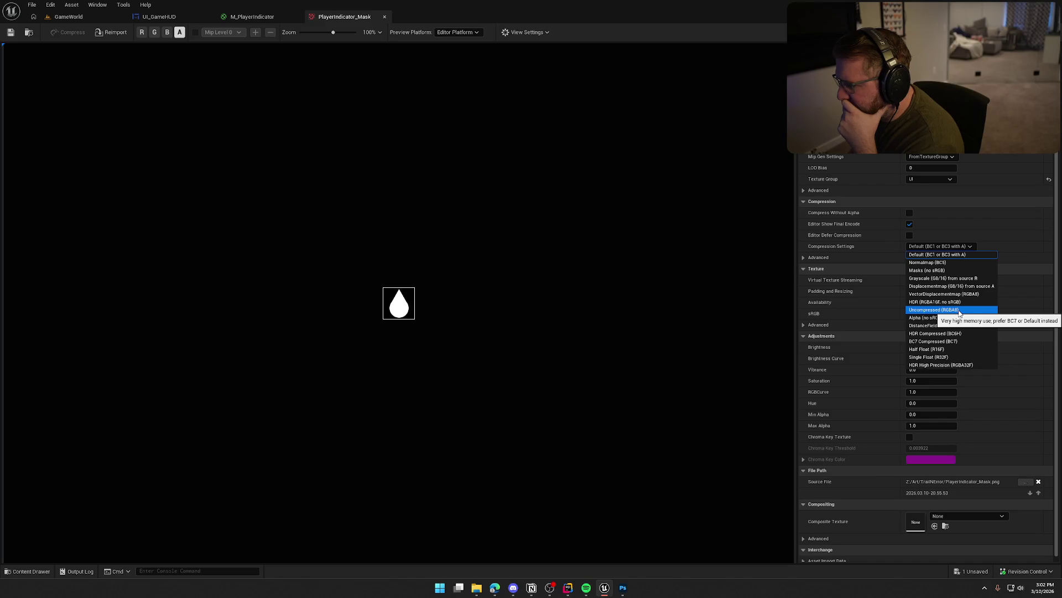
pyautogui.click(981, 341)
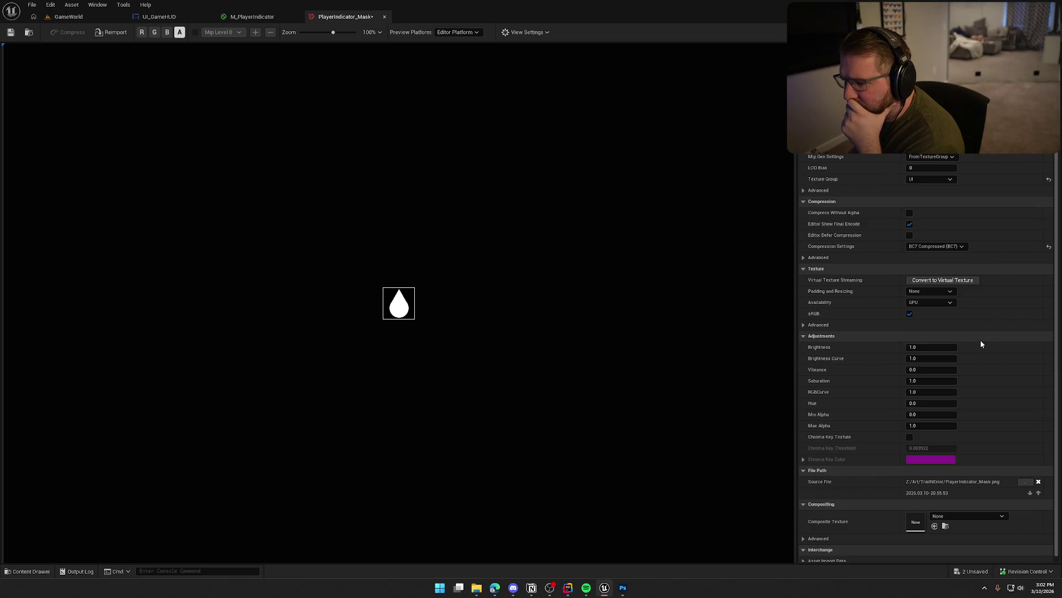
pyautogui.click(943, 246)
pyautogui.click(942, 255)
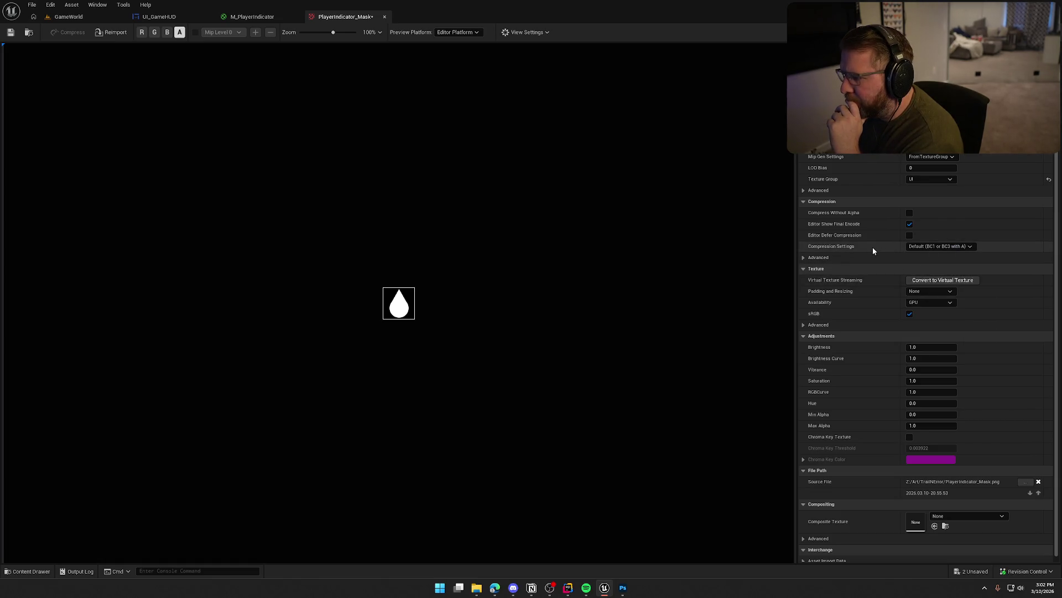
pyautogui.click(804, 257)
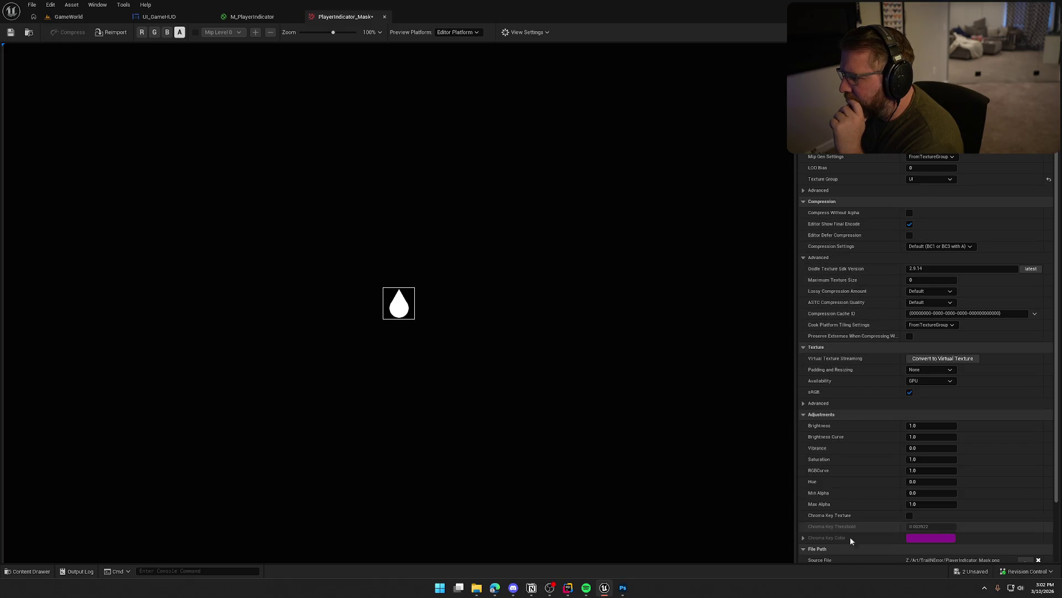
pyautogui.scroll(-3, 862, 537)
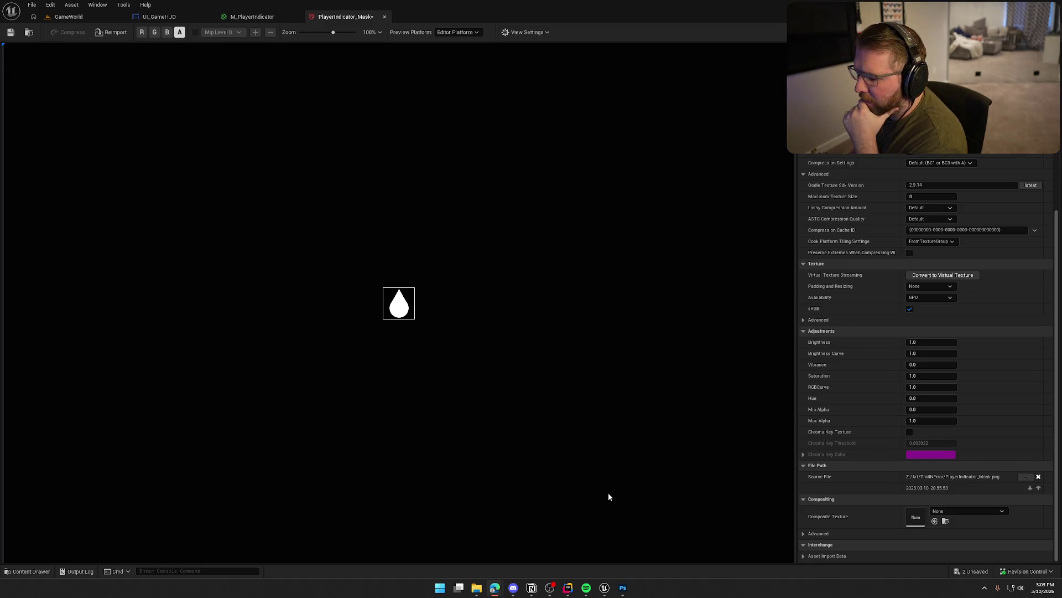
# In Photoshop, resize the canvas to 80 × 80 px
pyautogui.click(623, 588)
pyautogui.click(640, 337)
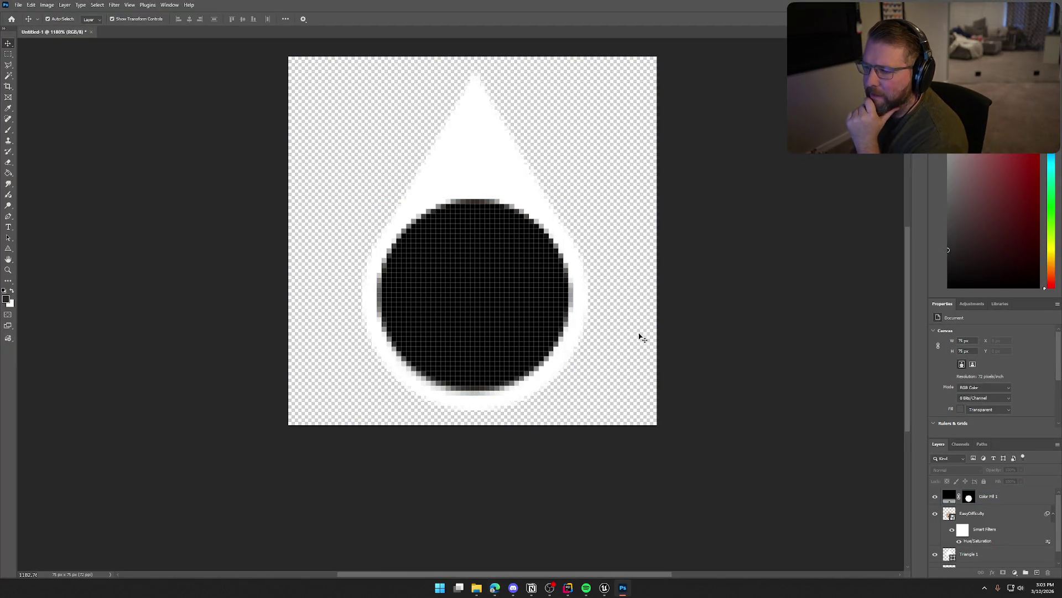
pyautogui.scroll(2, 625, 296)
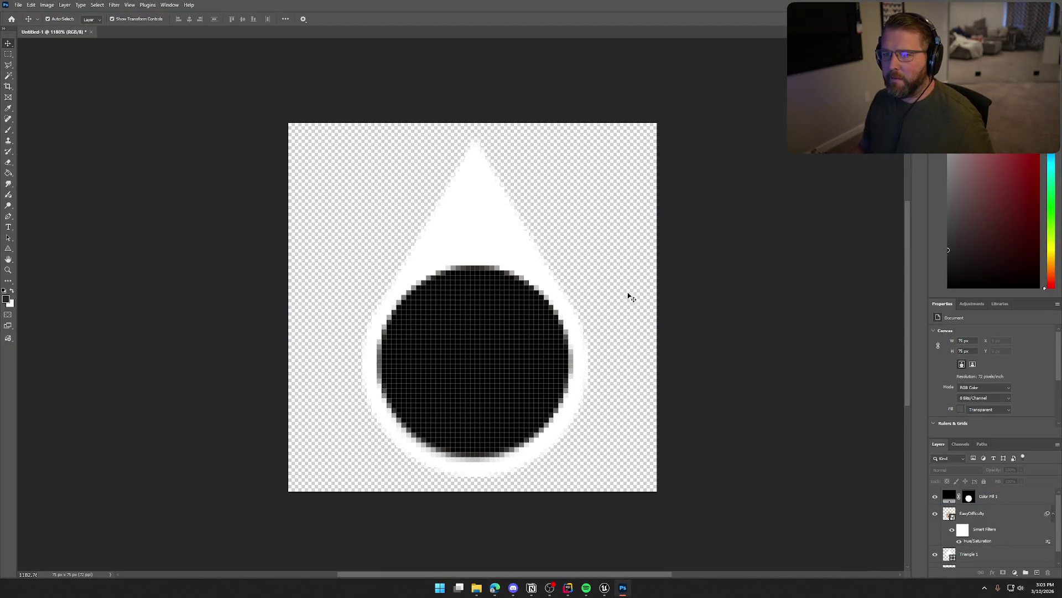
pyautogui.press('super')
pyautogui.click(47, 4)
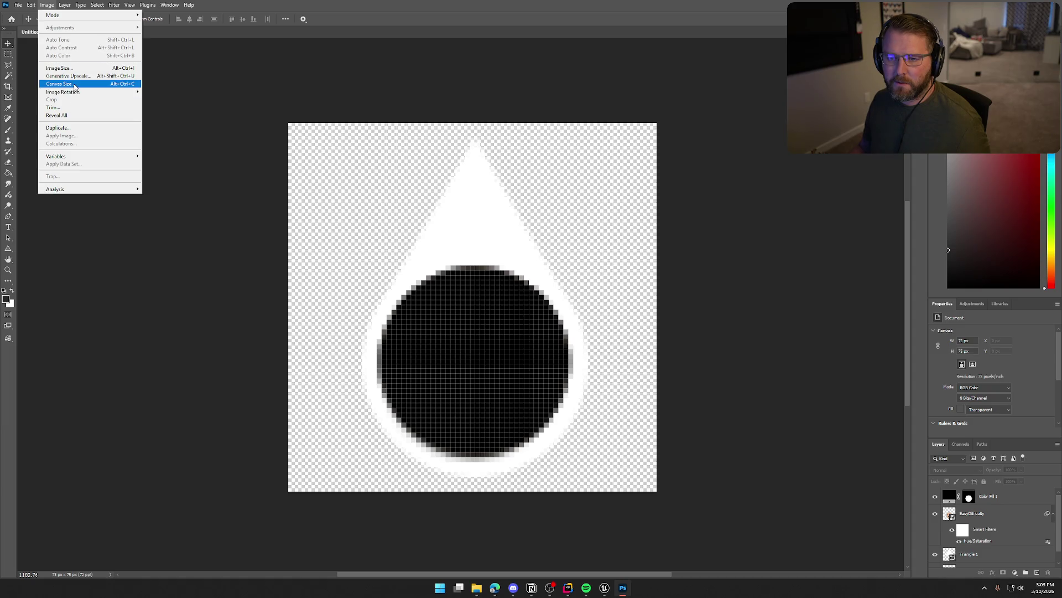
pyautogui.click(61, 83)
pyautogui.click(469, 275)
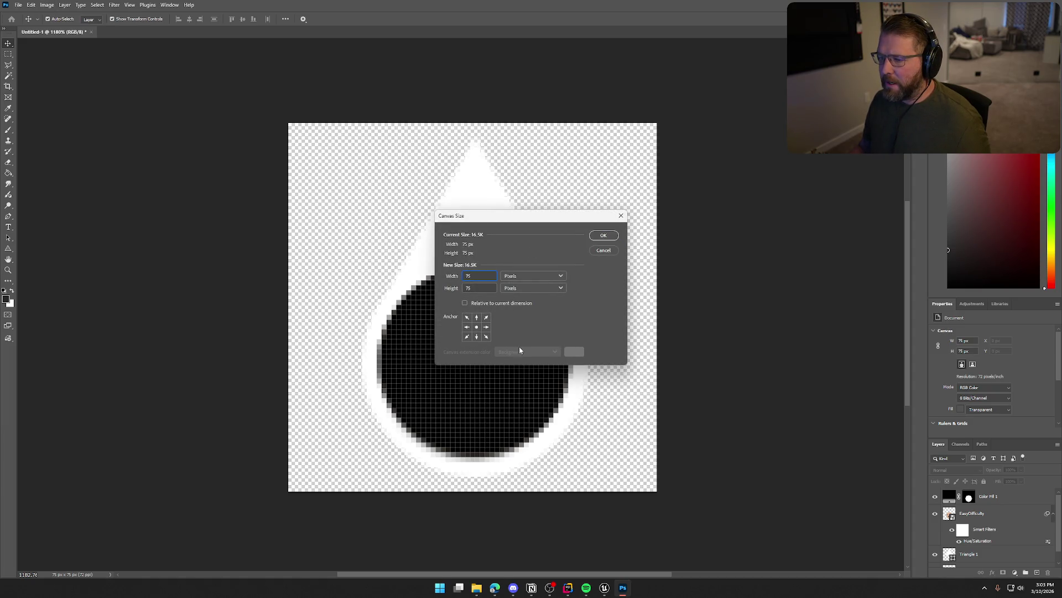
pyautogui.write('7')
pyautogui.press('BackSpace')
pyautogui.write('0')
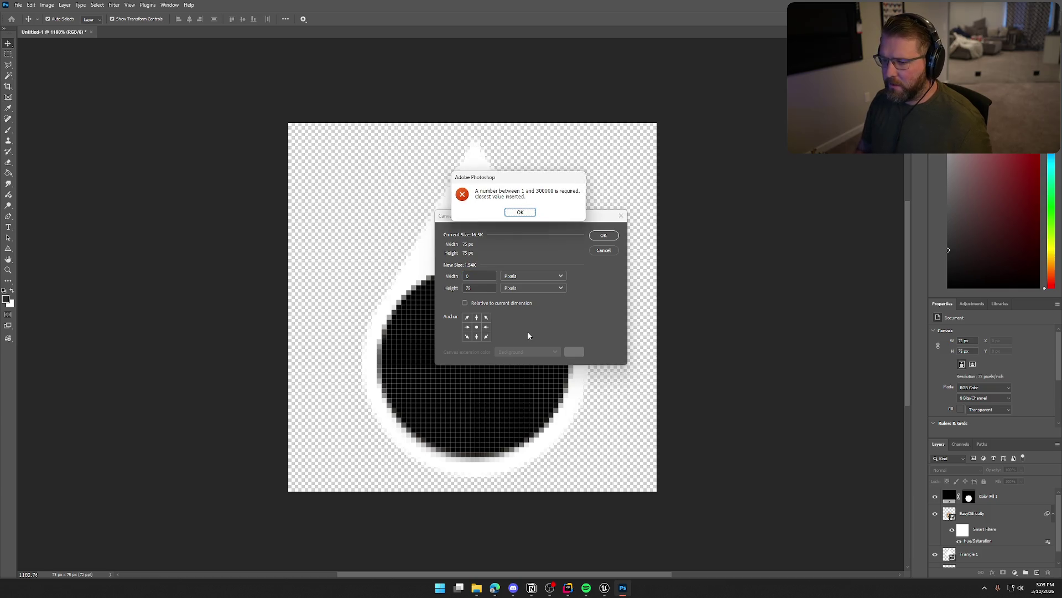
pyautogui.click(529, 211)
pyautogui.write('81')
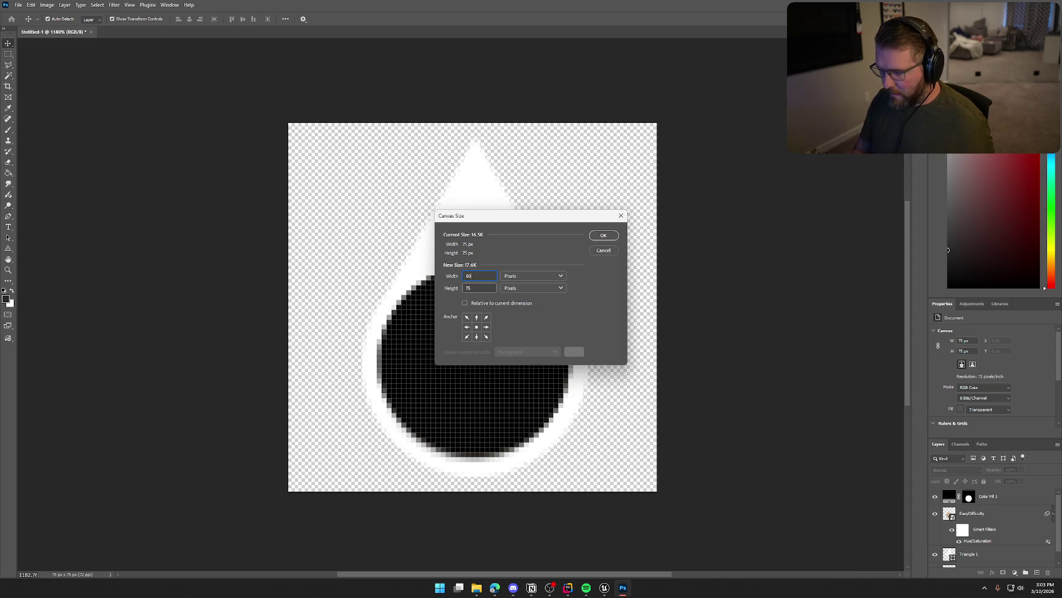
pyautogui.press('Tab')
pyautogui.write('80')
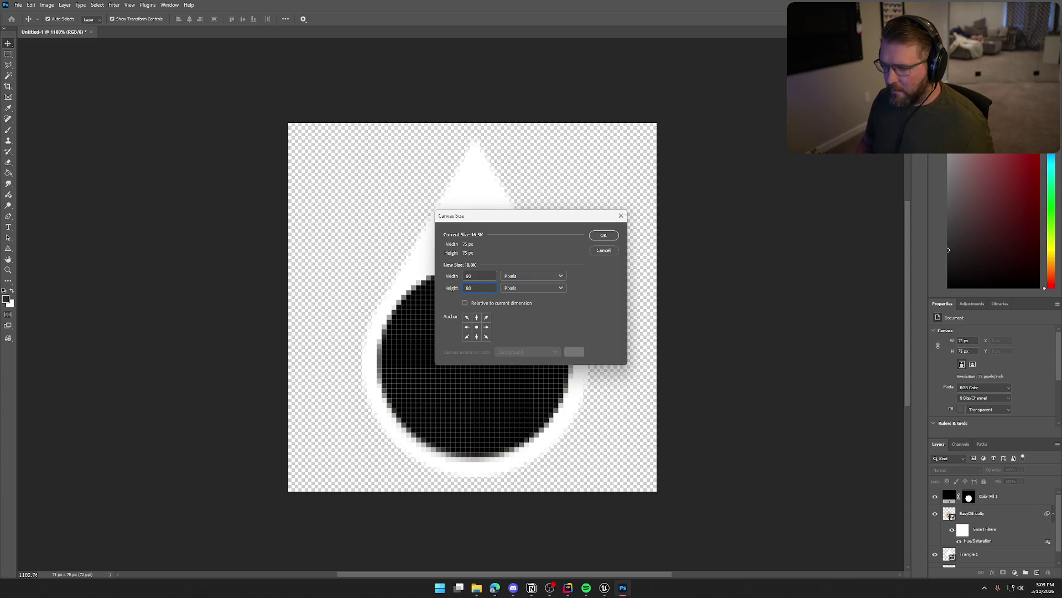
pyautogui.click(603, 236)
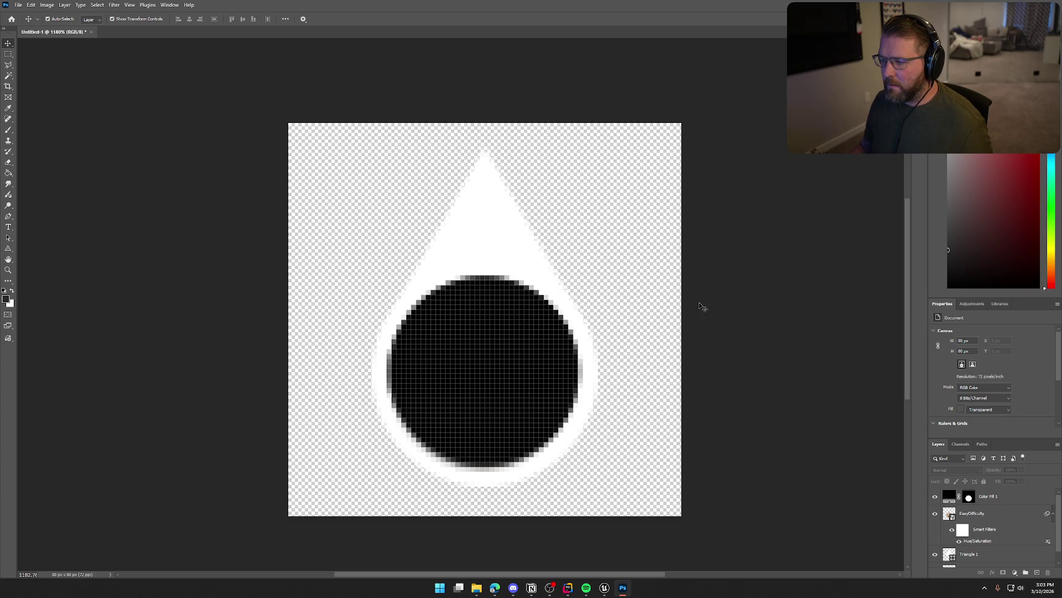
# Export the teardrop mask over the existing PlayerIndicator_Mask.png
pyautogui.click(18, 5)
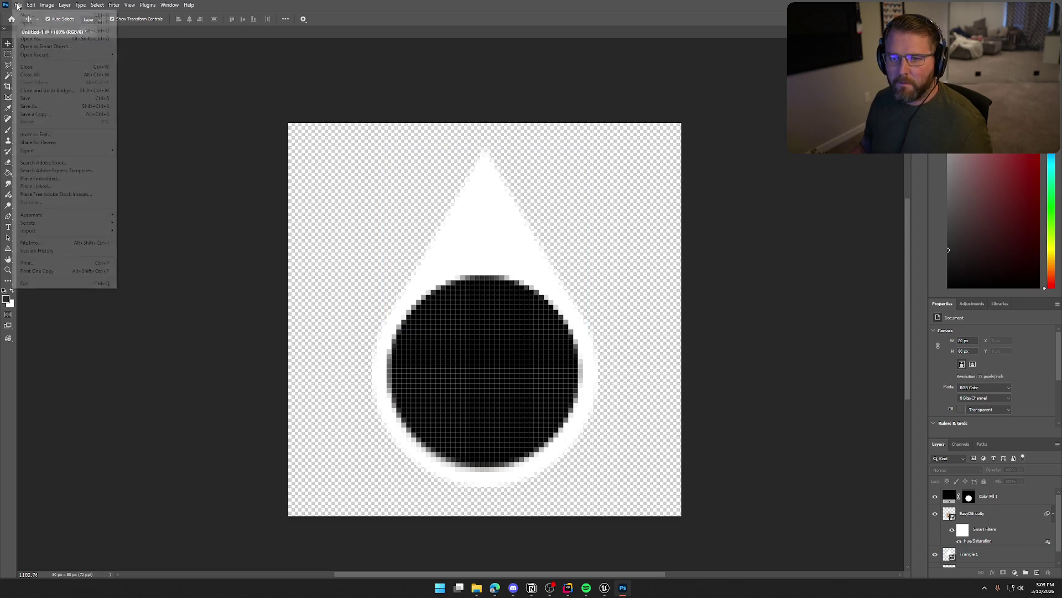
pyautogui.moveTo(60, 154)
pyautogui.click(143, 159)
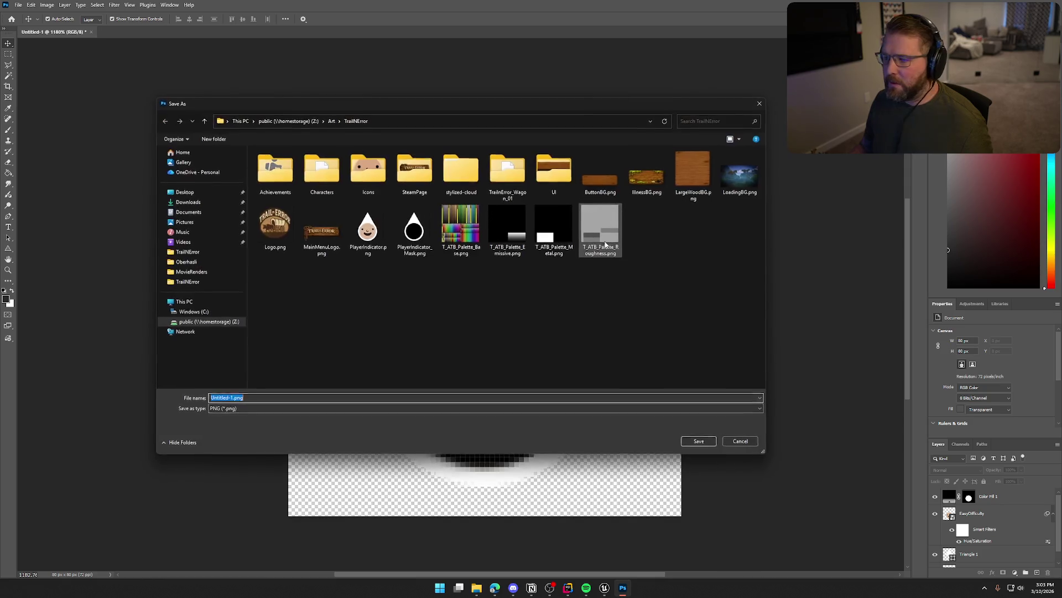
pyautogui.click(415, 228)
pyautogui.click(698, 441)
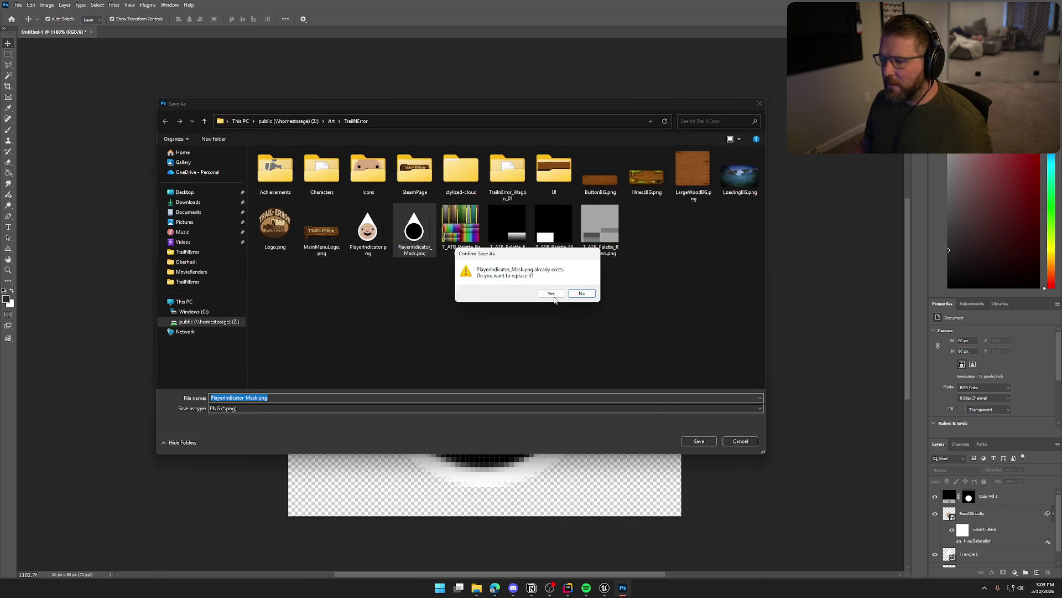
pyautogui.click(552, 294)
# Hide Color Fill 1 and quick-export the face as PNG over PlayerIndicator.png
pyautogui.click(935, 497)
pyautogui.click(935, 497)
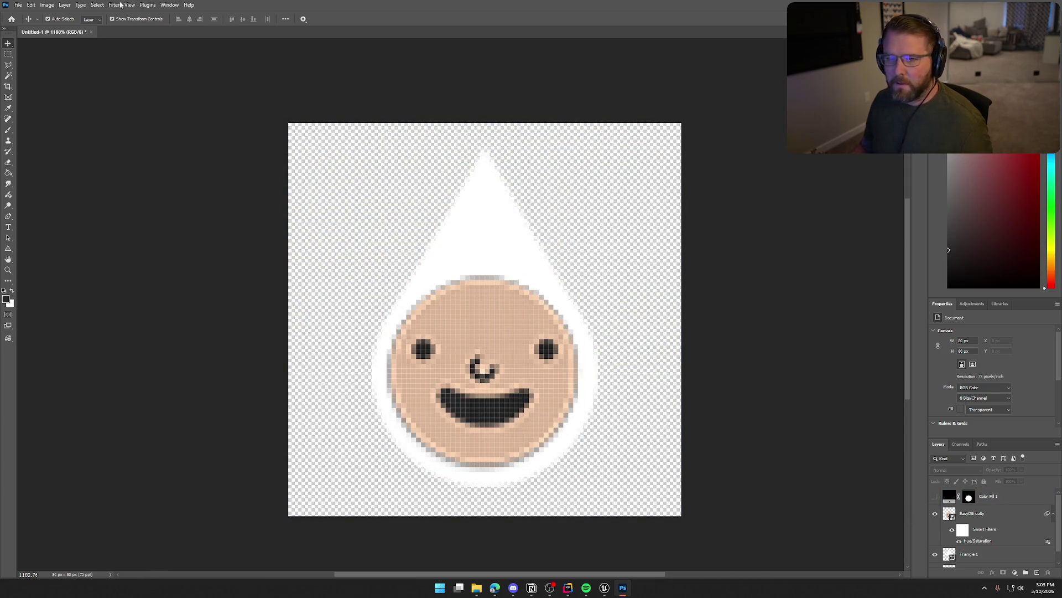
pyautogui.click(18, 5)
pyautogui.moveTo(60, 152)
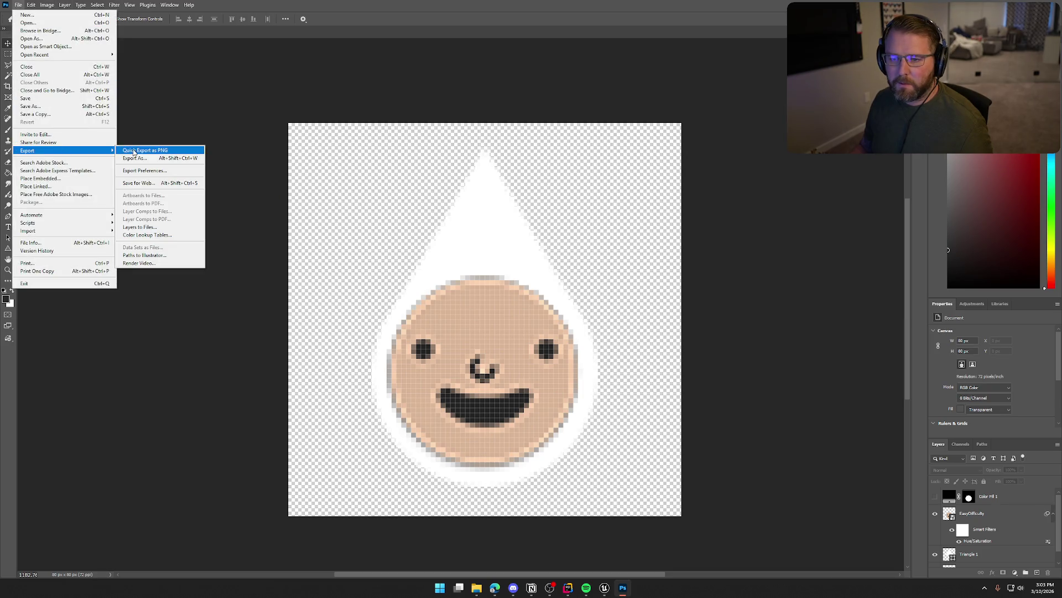
pyautogui.click(133, 152)
pyautogui.click(360, 227)
pyautogui.click(698, 441)
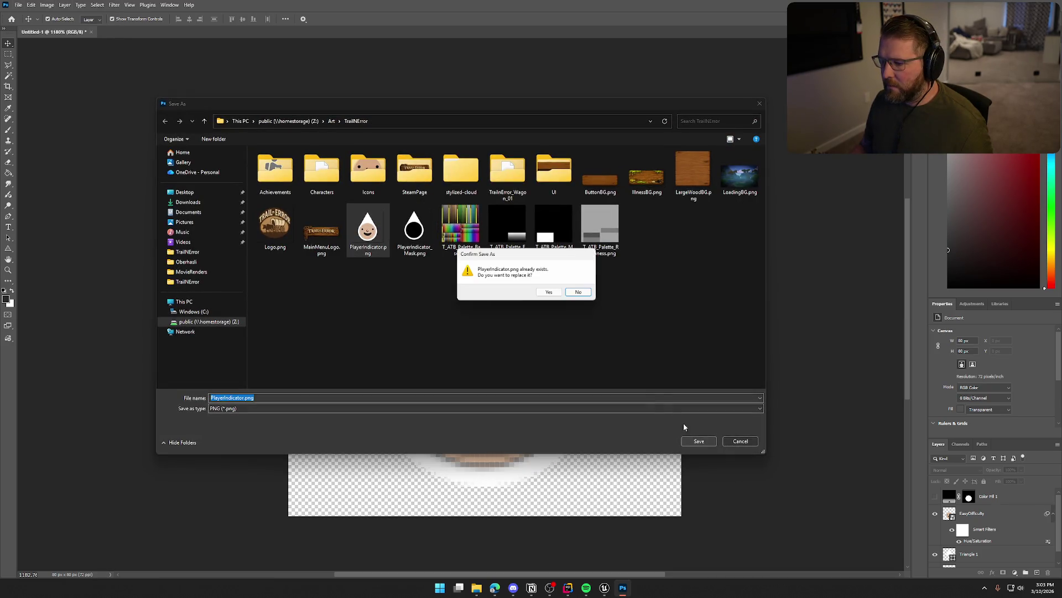
pyautogui.click(552, 293)
# In Unreal's content browser, select the PlayerIndicator and PlayerIndicator_Mask textures
pyautogui.click(604, 588)
pyautogui.hotkey('ctrl', 'space')
pyautogui.click(817, 426)
pyautogui.keyDown('ctrl'); pyautogui.click(859, 426); pyautogui.keyUp('ctrl')
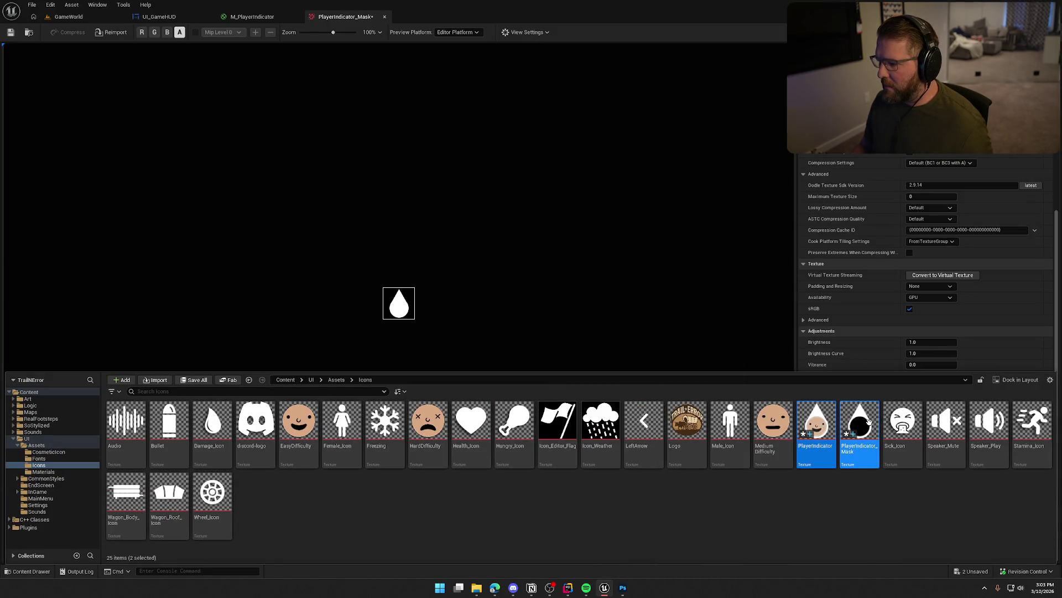
# Reimport both textures from the updated PNGs and save all
pyautogui.rightClick(864, 426)
pyautogui.click(908, 172)
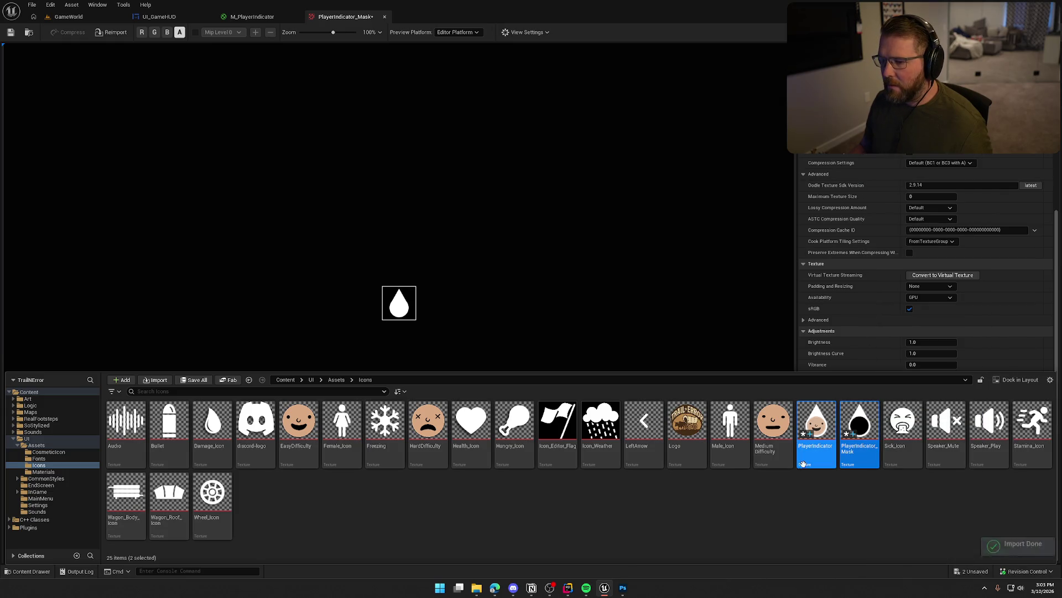
pyautogui.hotkey('ctrl', 'shift', 's')
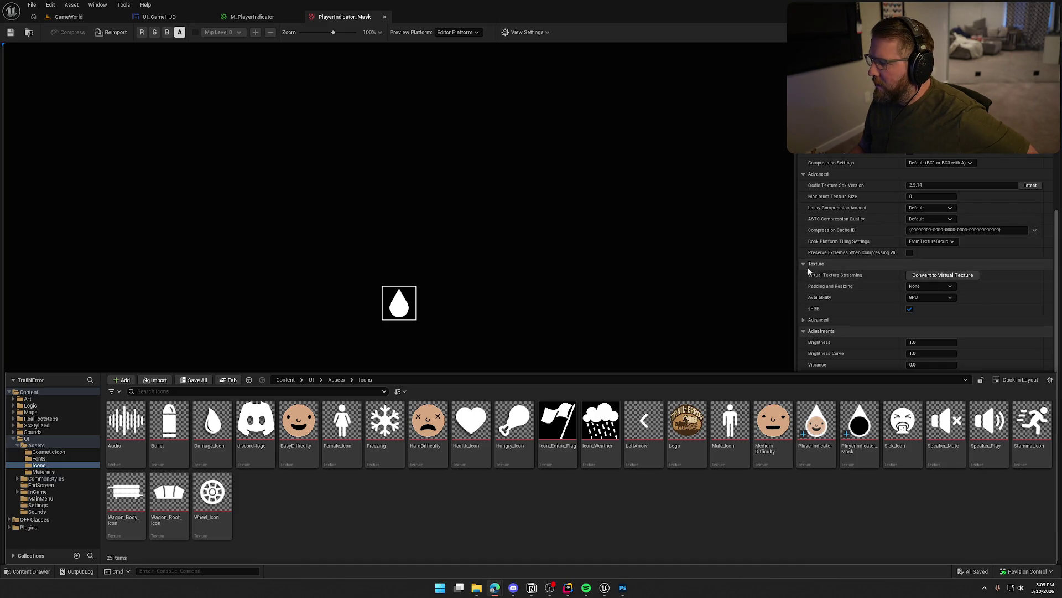
pyautogui.click(802, 184)
# Keep Default compression on the mask, set mip generation to SimpleAverage, and save
pyautogui.click(943, 246)
pyautogui.click(944, 247)
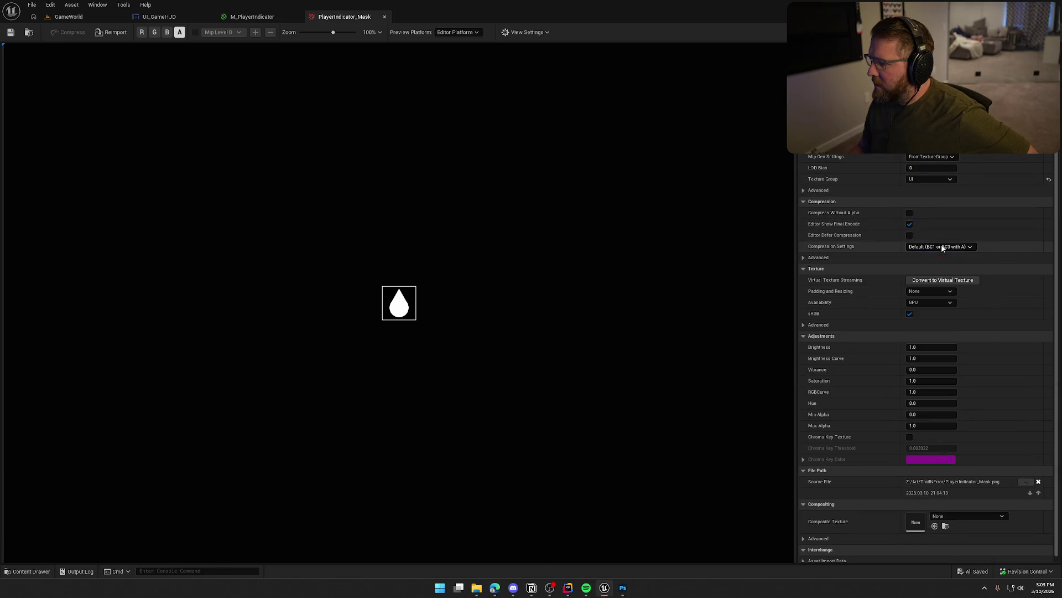
pyautogui.click(929, 157)
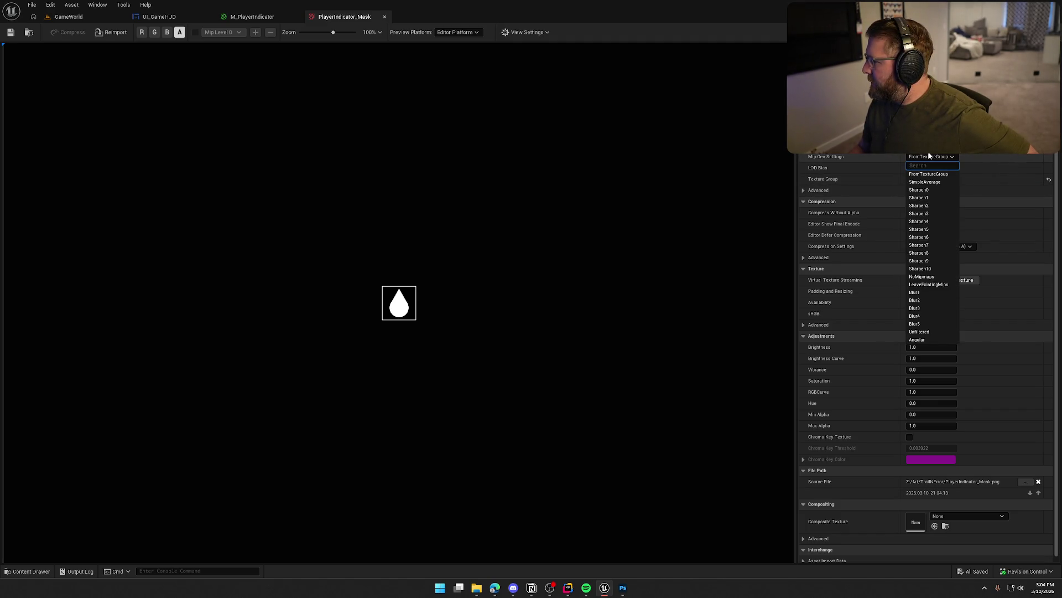
pyautogui.click(934, 182)
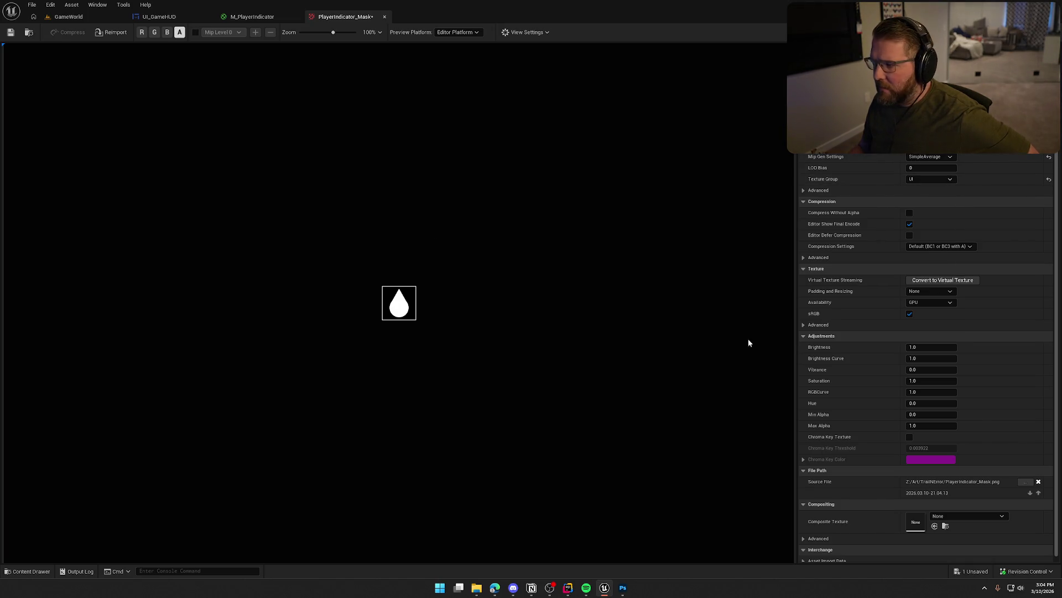
pyautogui.hotkey('ctrl', 's')
# Check the enlarged indicator in M_PlayerIndicator and the UI_GameHUD designer
pyautogui.click(252, 16)
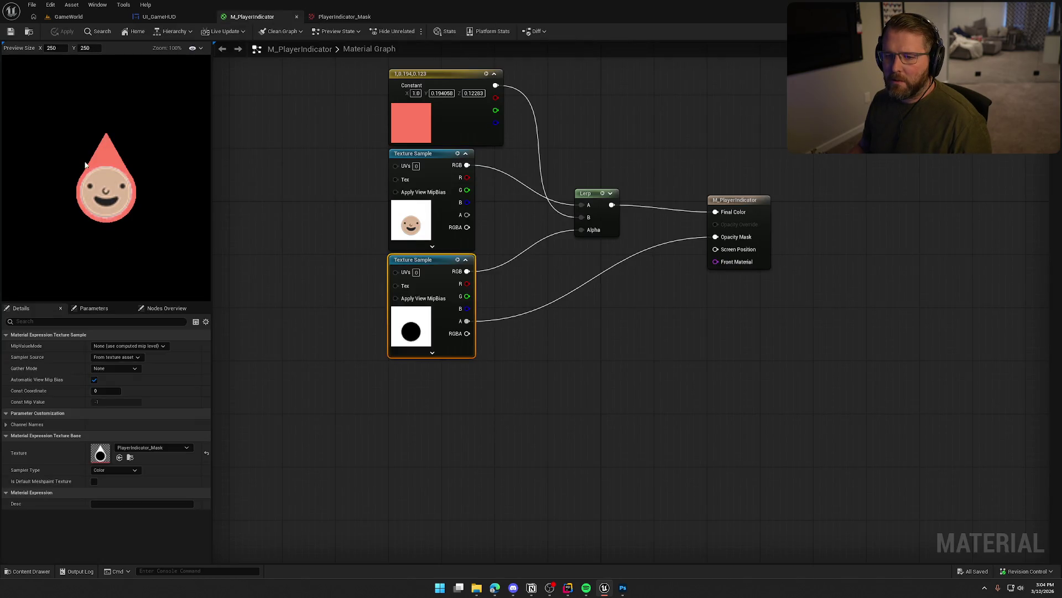
pyautogui.click(159, 17)
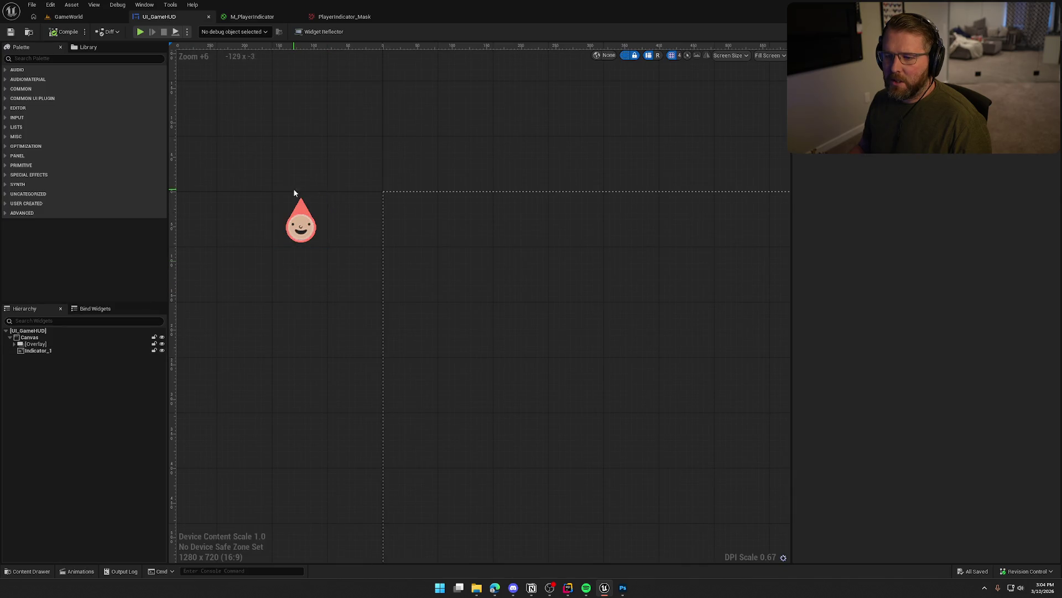
pyautogui.scroll(6, 287, 240)
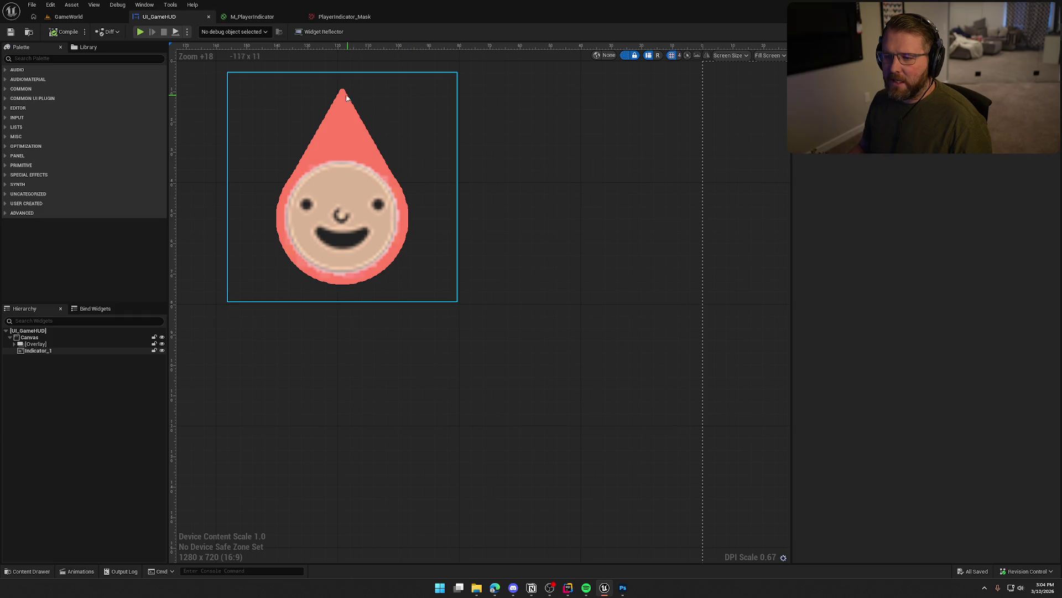
pyautogui.moveTo(506, 255)
pyautogui.mouseDown()
pyautogui.moveTo(569, 332)
pyautogui.moveTo(614, 311)
pyautogui.moveTo(610, 342)
pyautogui.mouseUp()
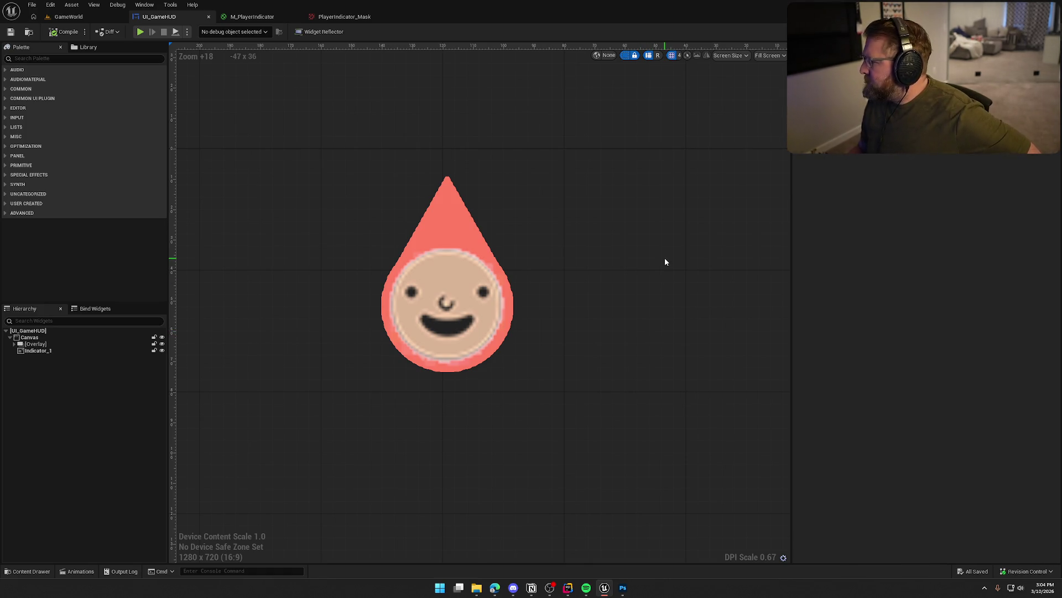
# Change the mask's mip generation to Sharpen0, close its editor, and save after checking the HUD
pyautogui.click(334, 20)
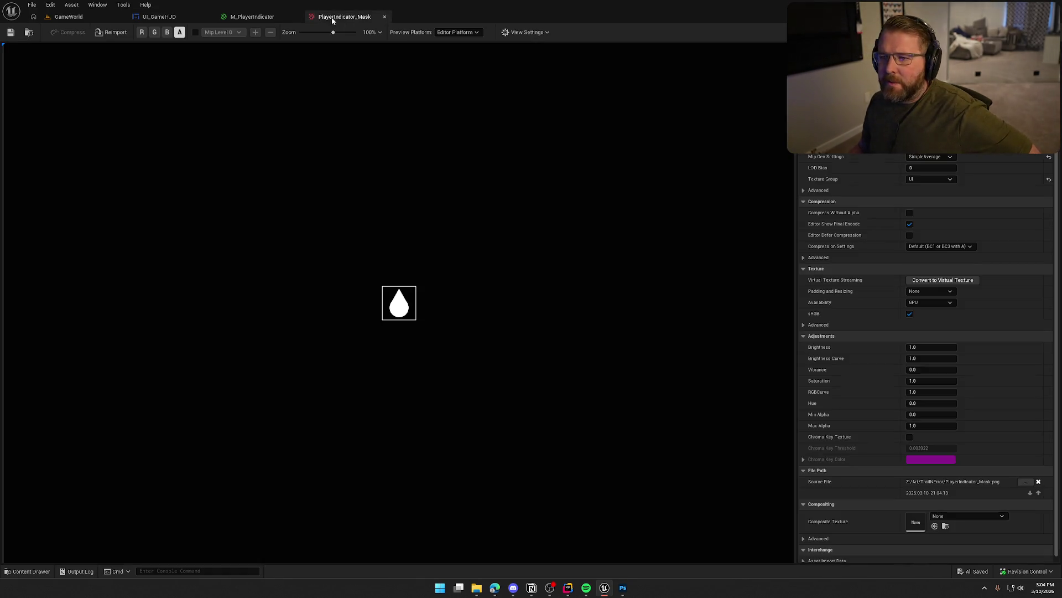
pyautogui.click(946, 156)
pyautogui.click(936, 195)
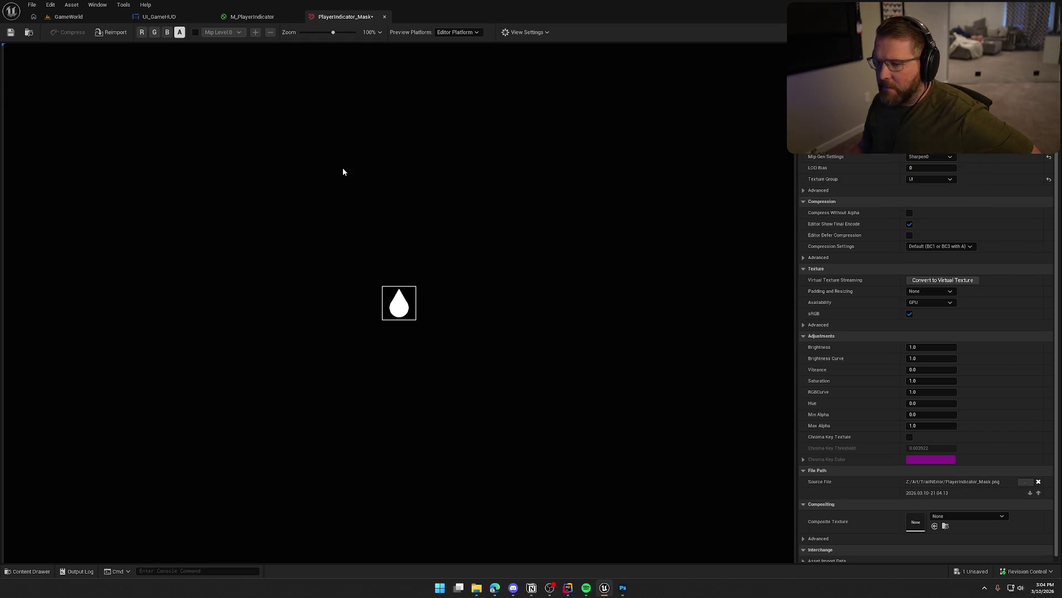
pyautogui.click(180, 16)
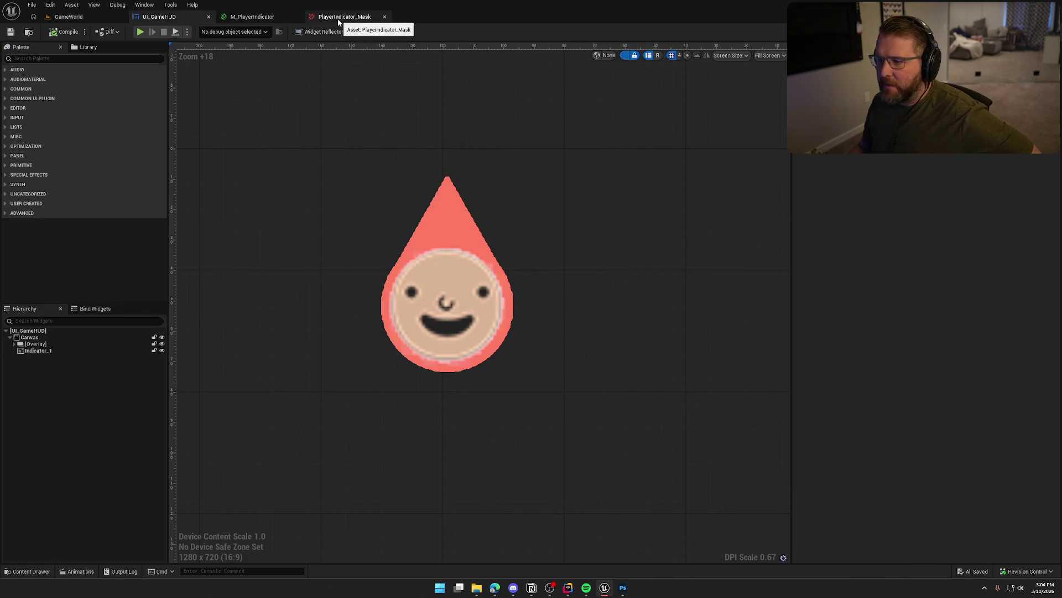
pyautogui.click(360, 17)
pyautogui.click(384, 16)
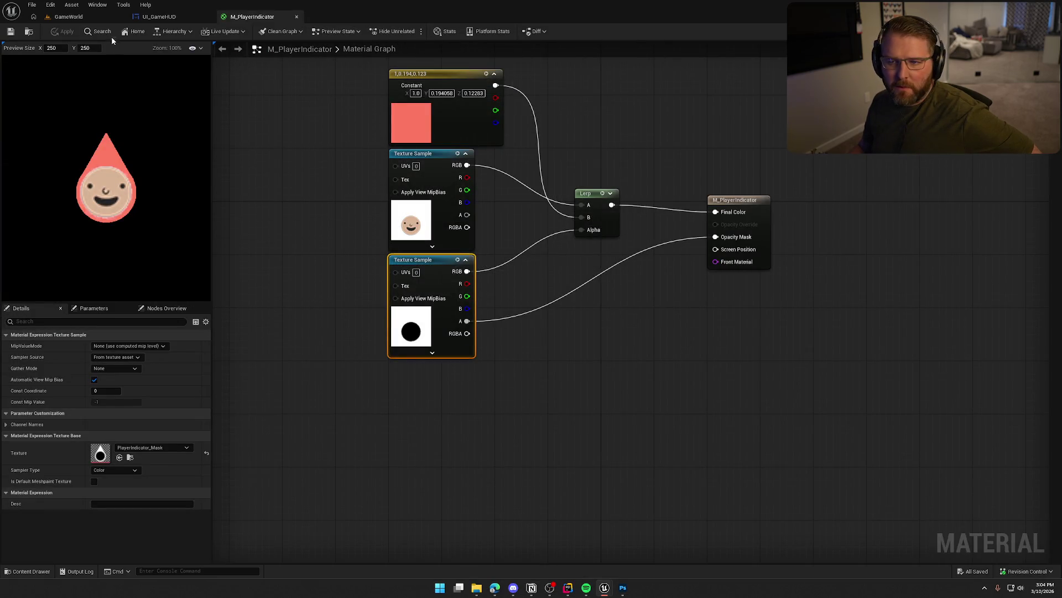
pyautogui.click(154, 17)
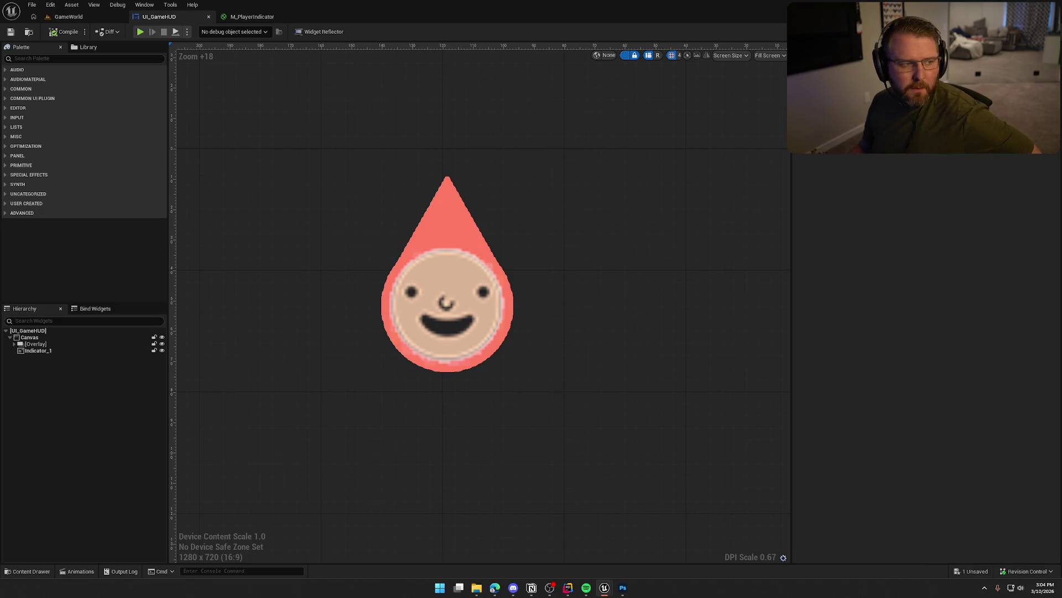
pyautogui.hotkey('ctrl', 's')
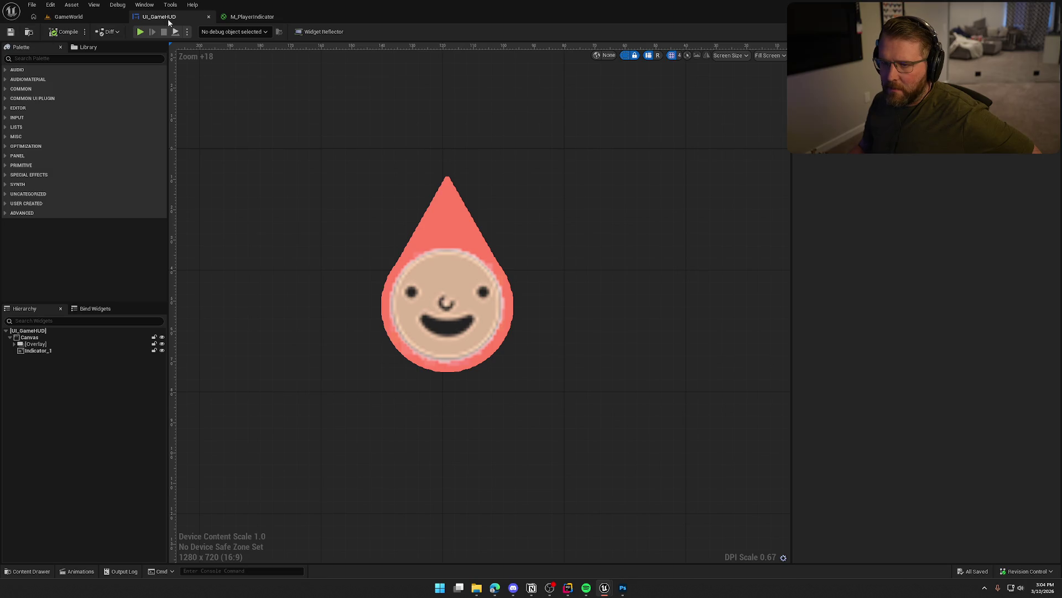
pyautogui.click(252, 16)
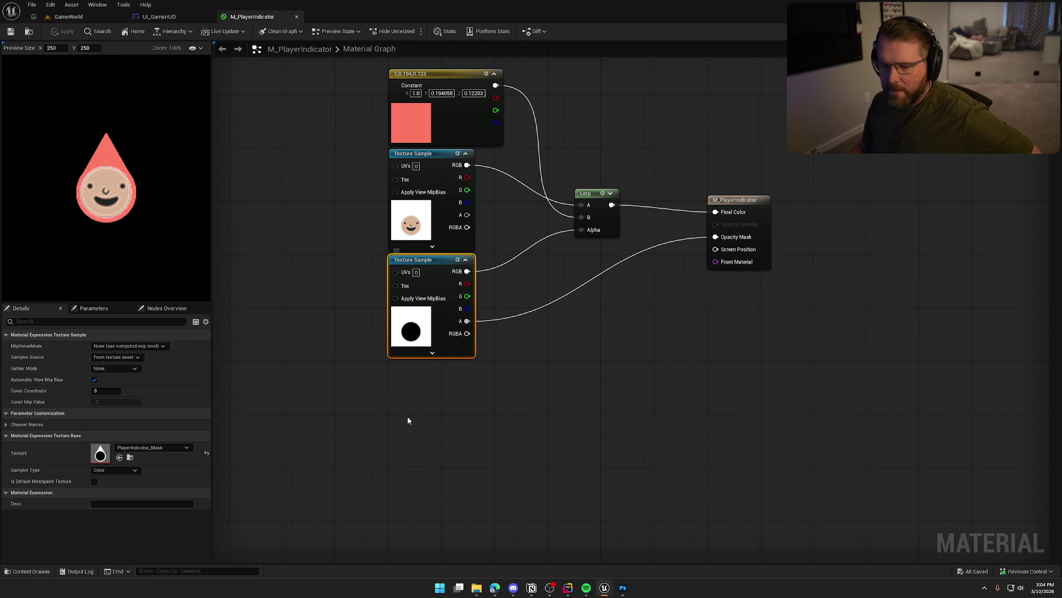
# Keep the mask sampler as Color and set the material Blend Mode to TranslucentGreyTransmittance
pyautogui.click(121, 470)
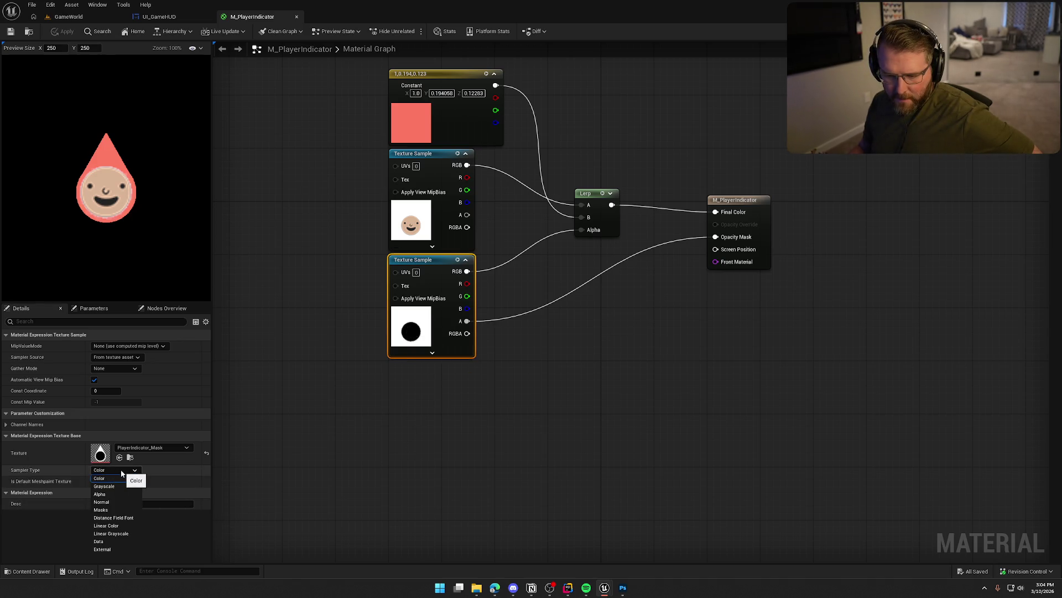
pyautogui.click(121, 470)
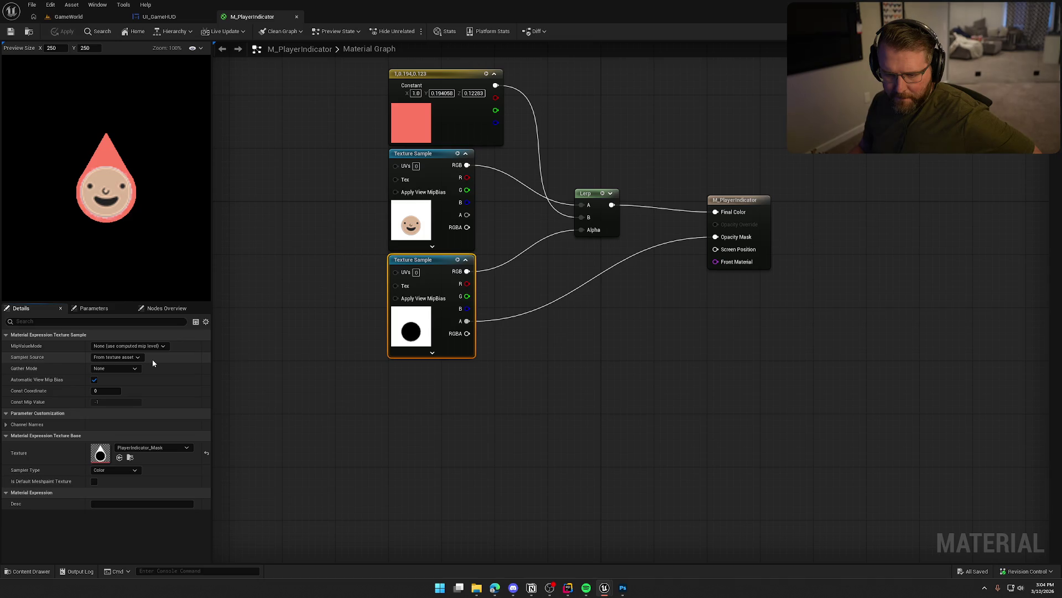
pyautogui.click(432, 437)
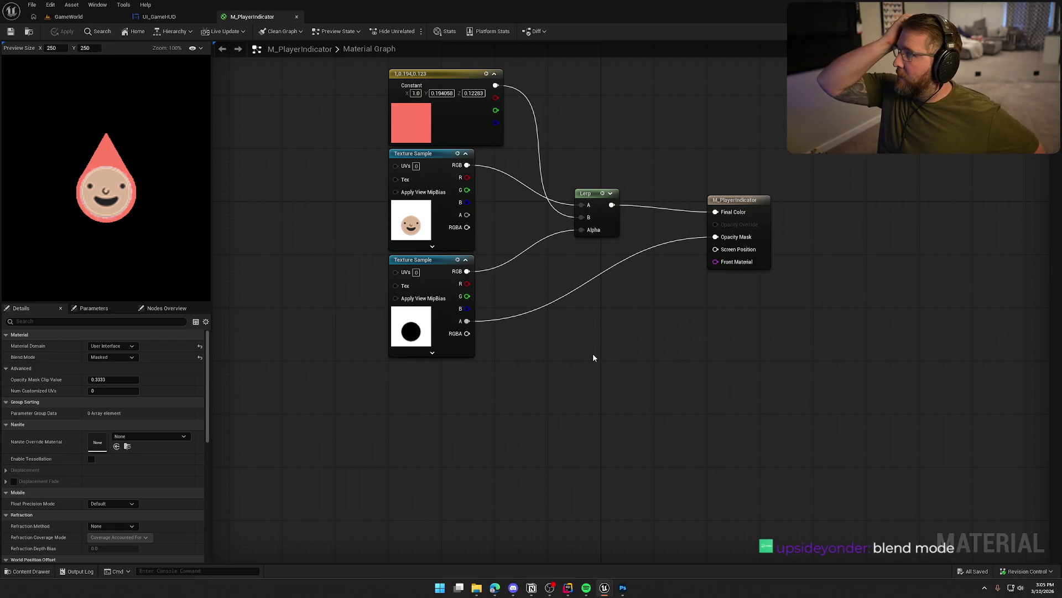
pyautogui.click(125, 358)
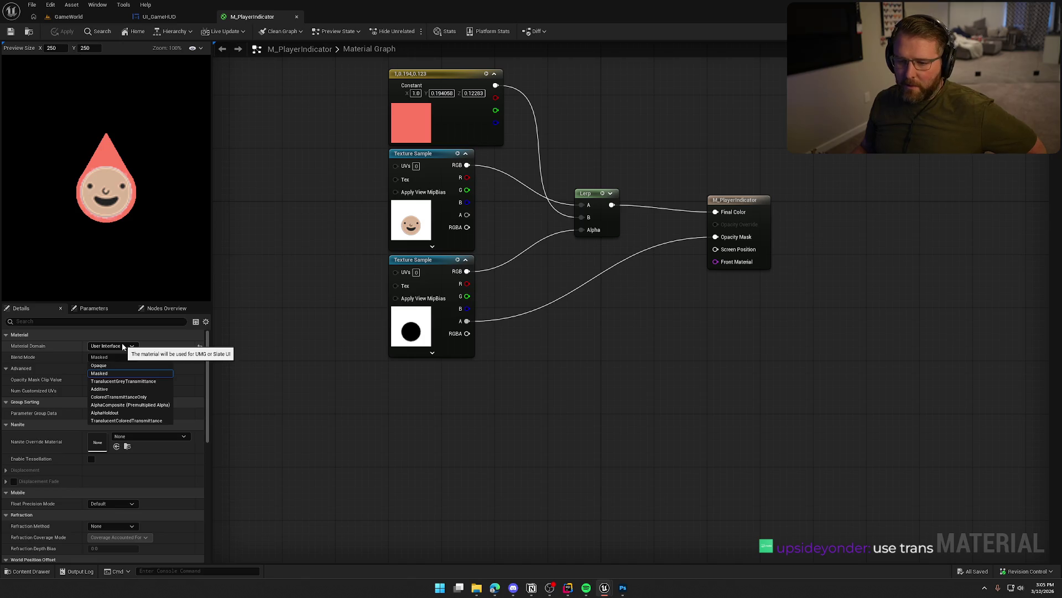
pyautogui.click(130, 382)
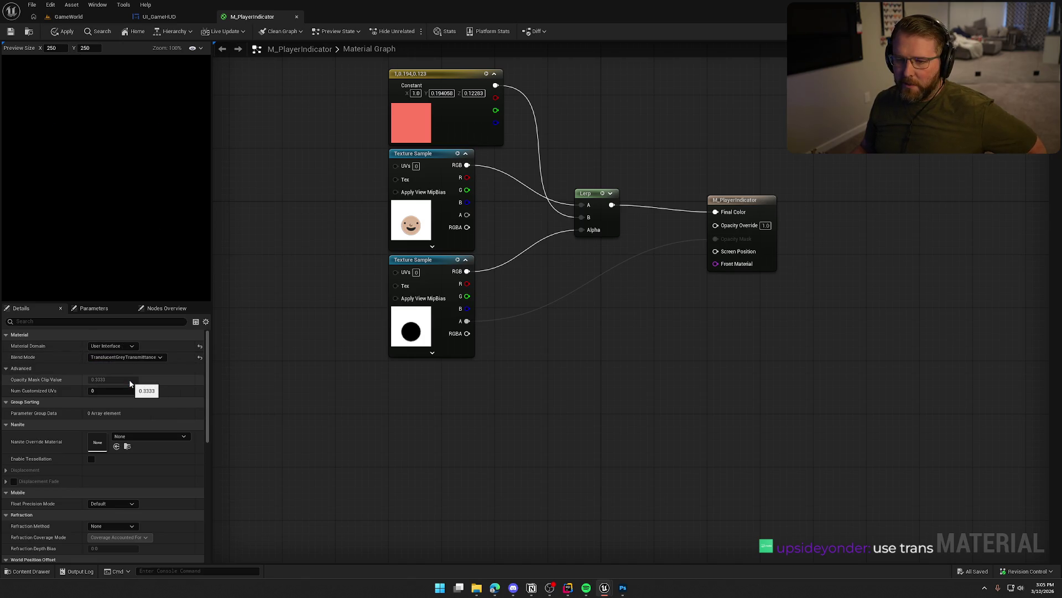
# Wire the mask's alpha into Opacity Override, apply and save, then view UI_GameHUD
pyautogui.moveTo(466, 323)
pyautogui.mouseDown()
pyautogui.moveTo(700, 242)
pyautogui.moveTo(716, 224)
pyautogui.mouseUp()
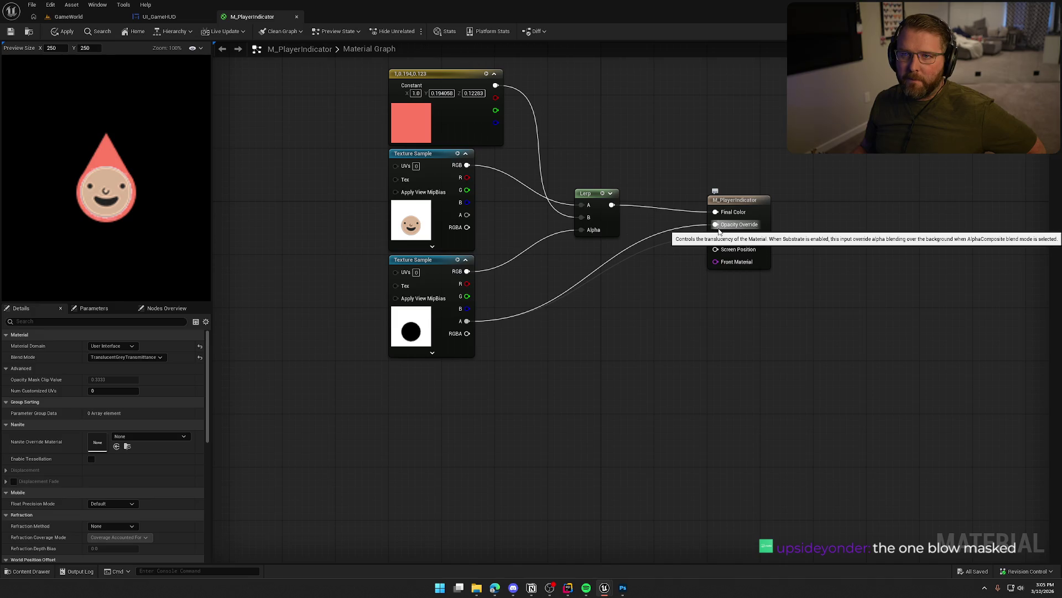
pyautogui.click(138, 357)
pyautogui.click(139, 359)
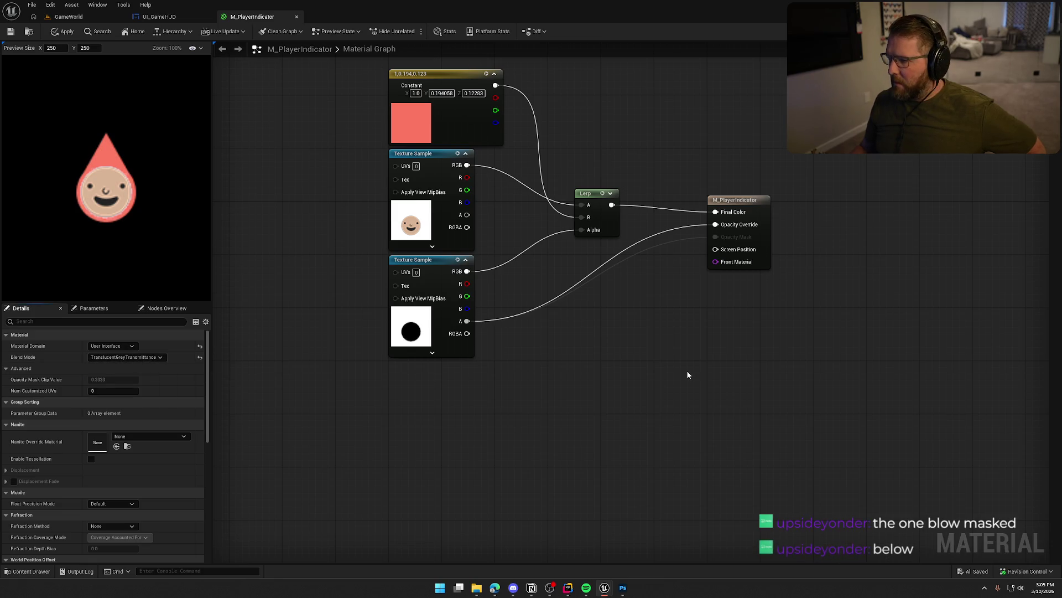
pyautogui.click(63, 31)
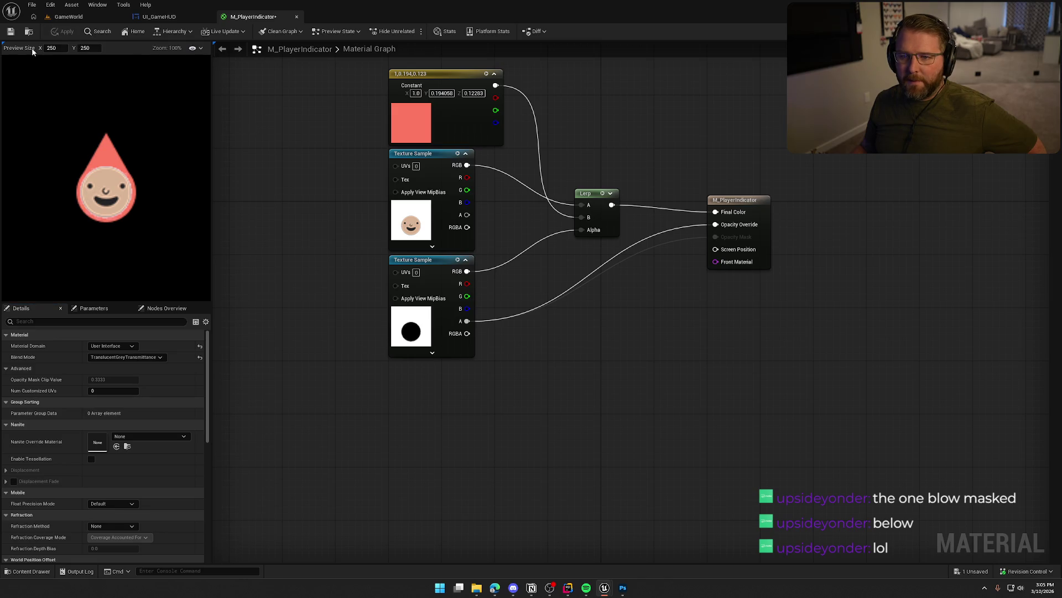
pyautogui.hotkey('ctrl', 's')
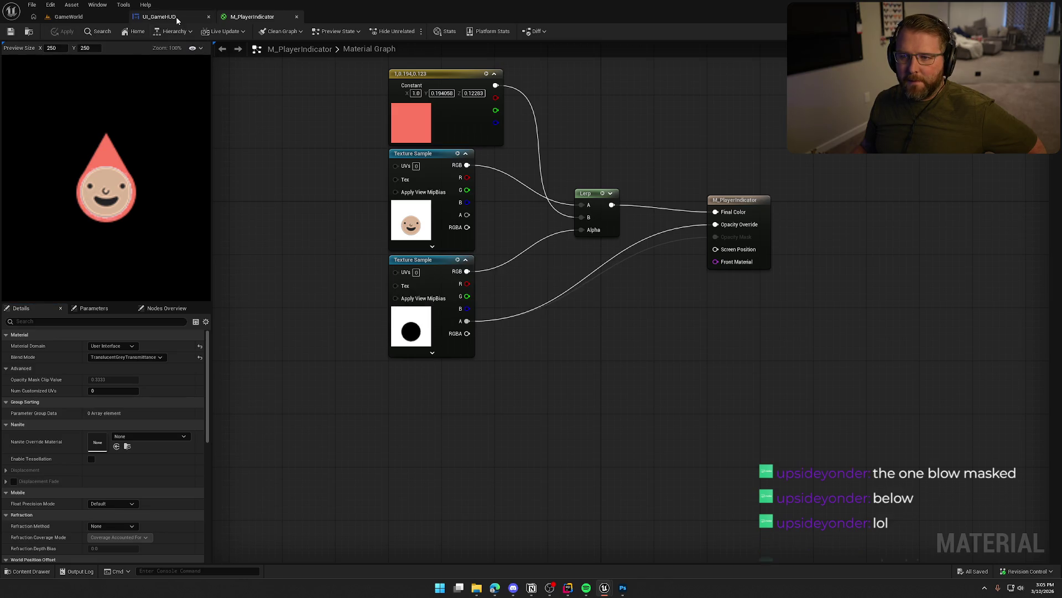
pyautogui.click(176, 17)
pyautogui.scroll(-11, 480, 410)
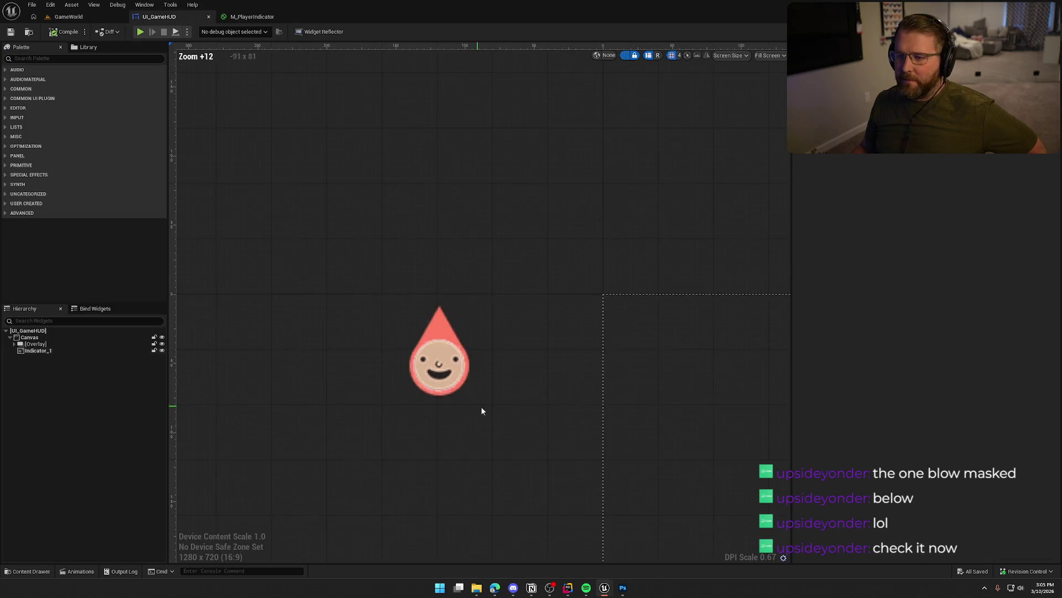
# Play the GameWorld level fullscreen to check the HUD indicator, then stop and restore the editor
pyautogui.scroll(2, 519, 453)
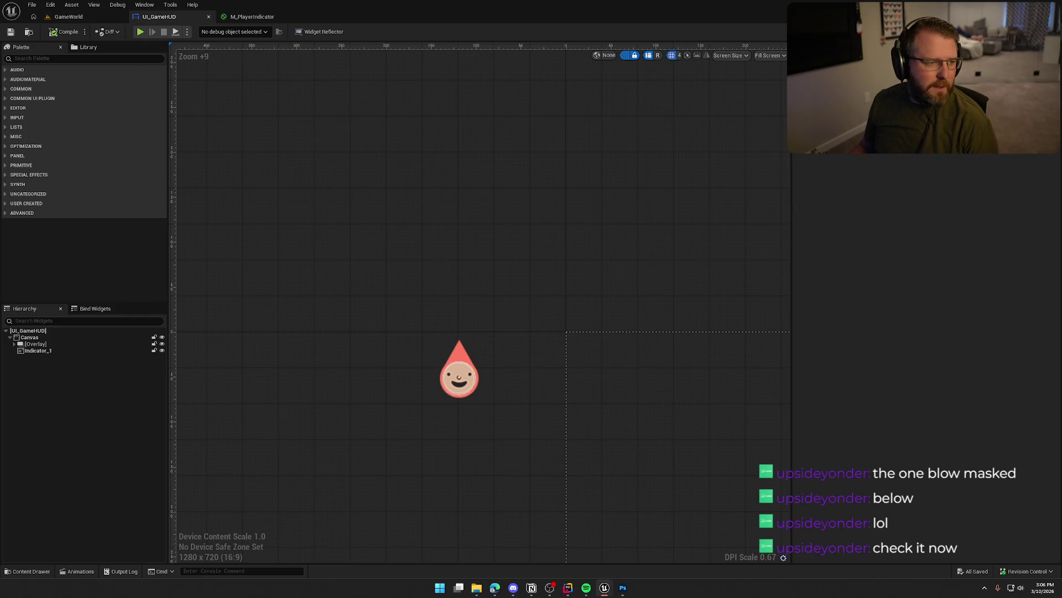
pyautogui.click(68, 16)
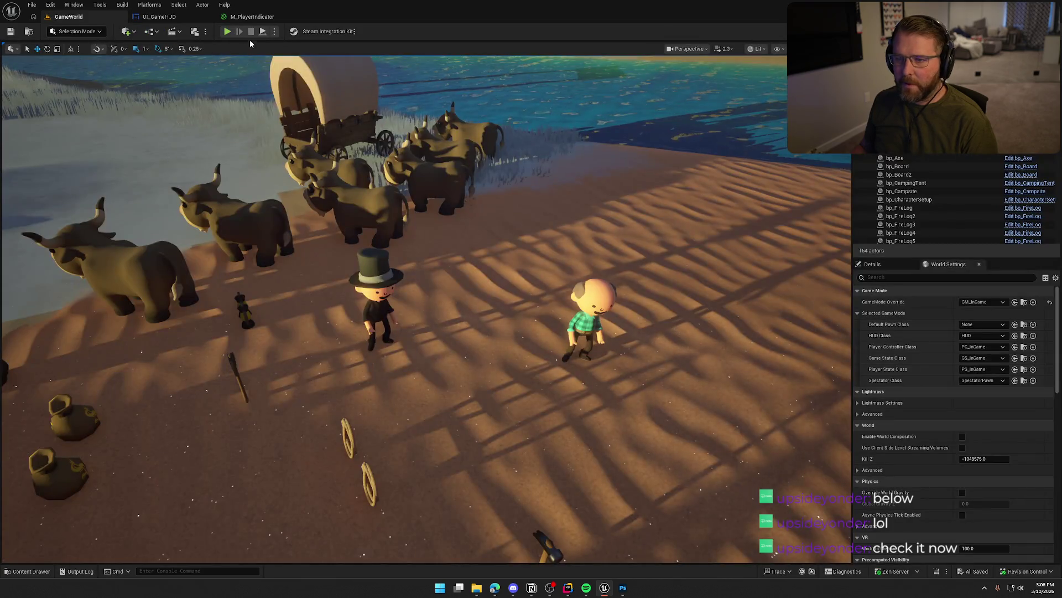
pyautogui.hotkey('alt', 'p')
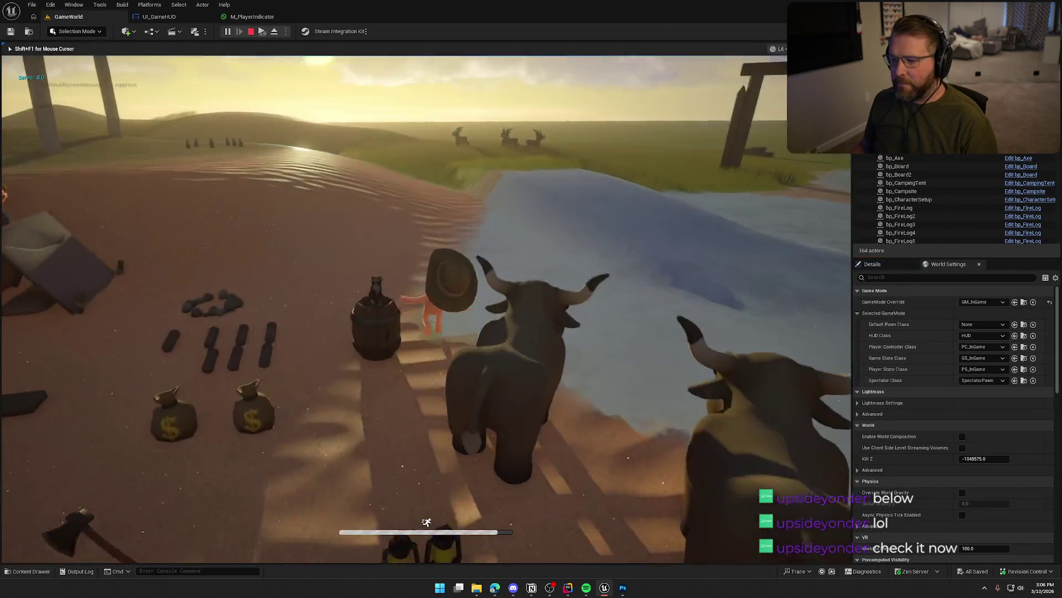
pyautogui.press('super')
pyautogui.press('super')
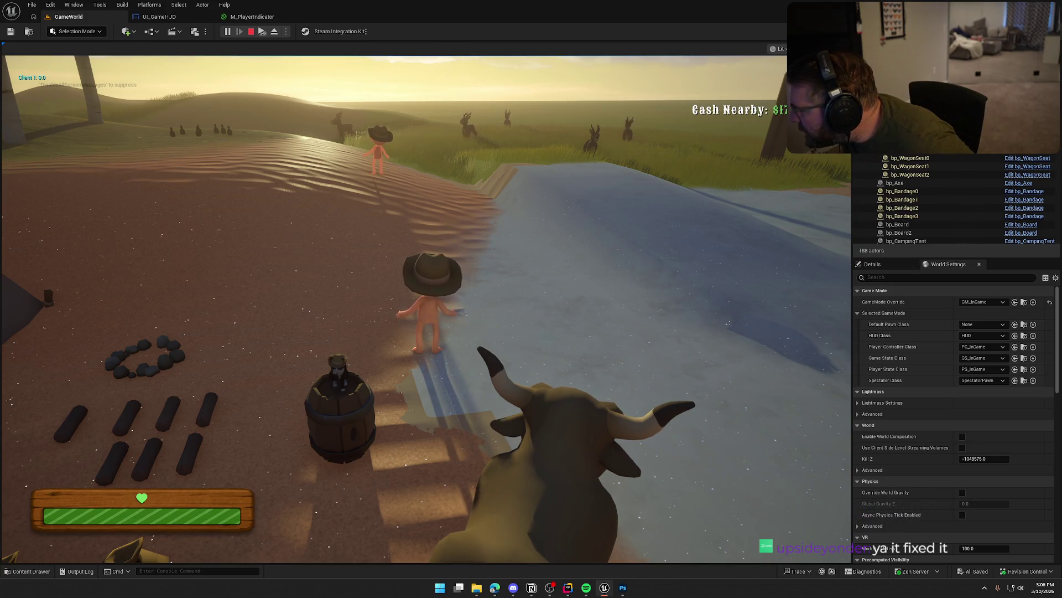
pyautogui.press('super')
pyautogui.press('Escape')
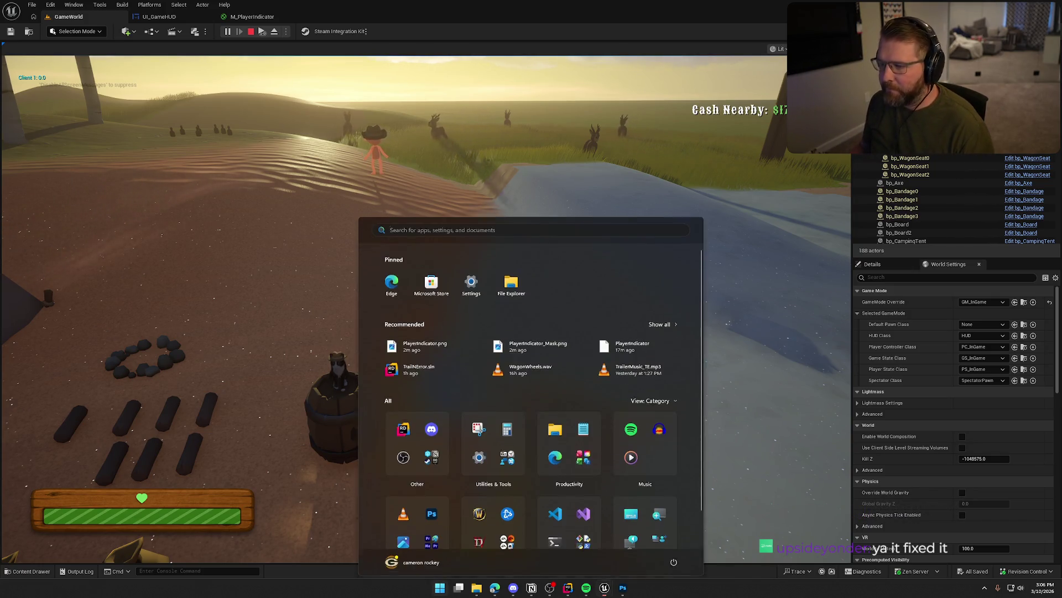
pyautogui.press('F11')
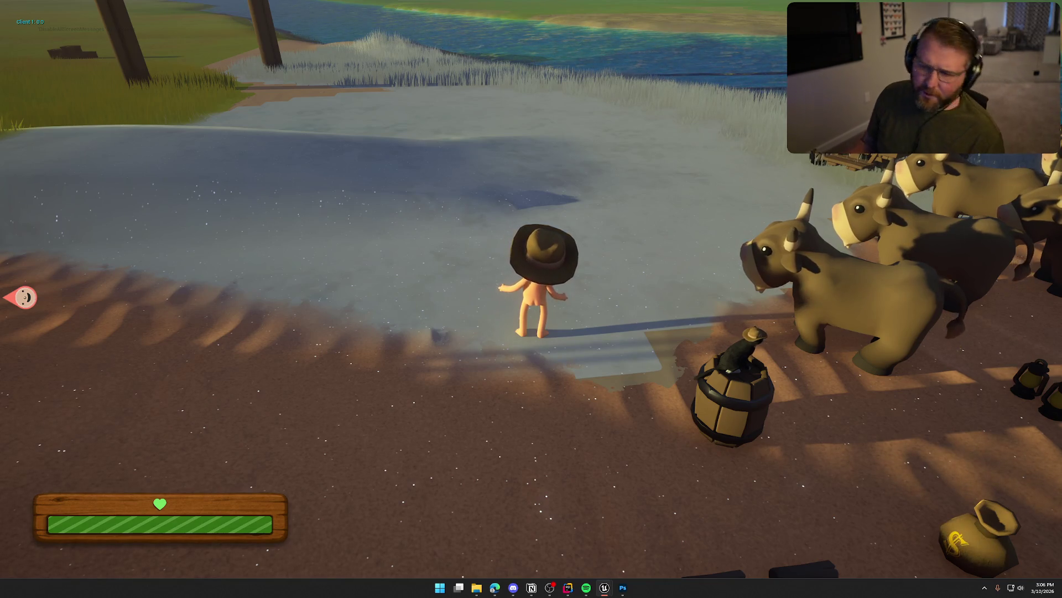
pyautogui.press('Escape')
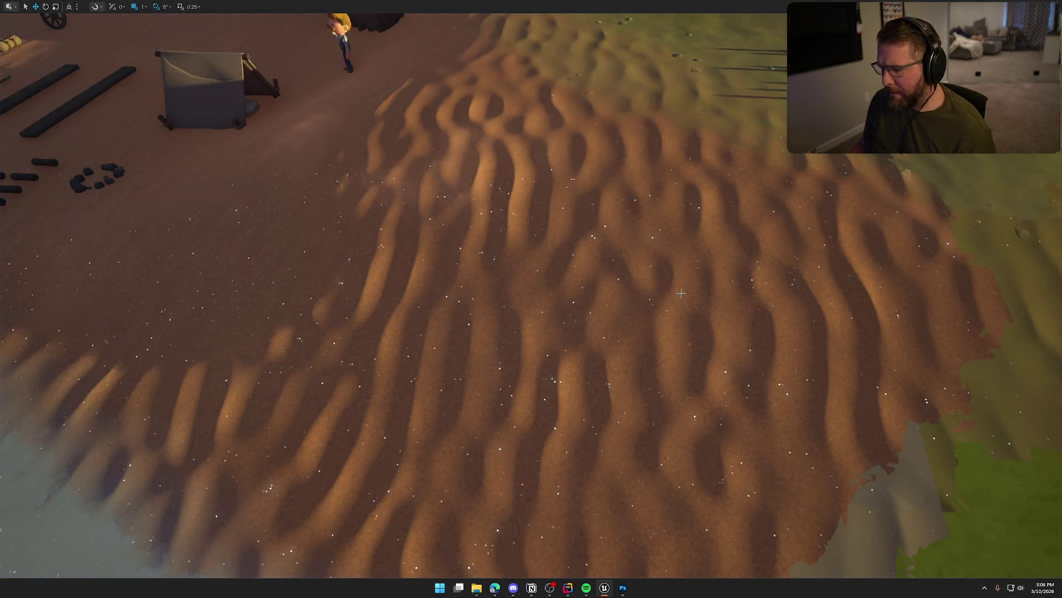
pyautogui.press('F11')
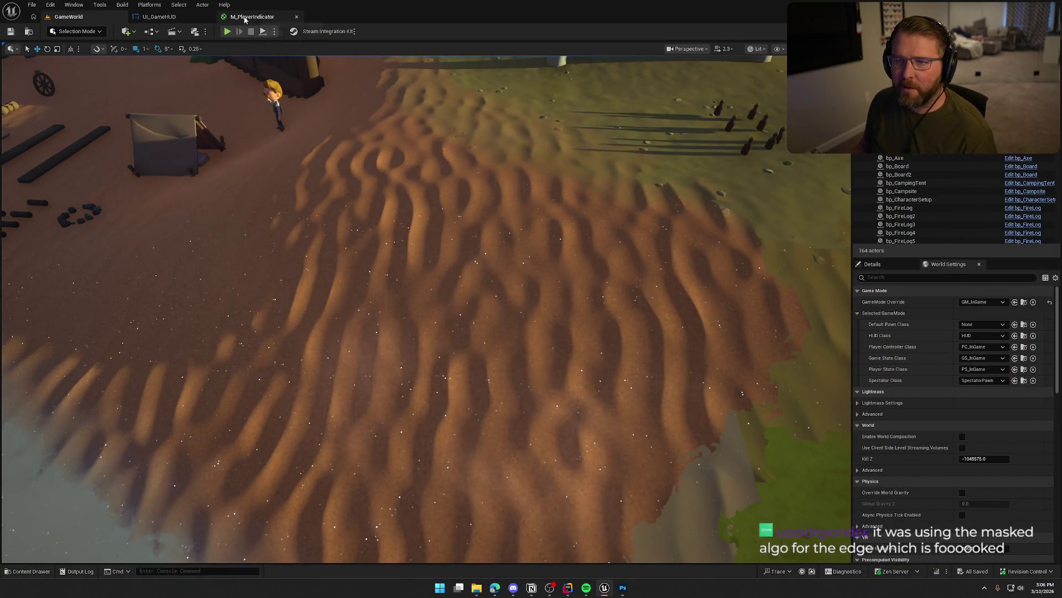
# Break the leftover Opacity Mask wire in M_PlayerIndicator, check UI_GameHUD, then switch to Photoshop
pyautogui.click(252, 17)
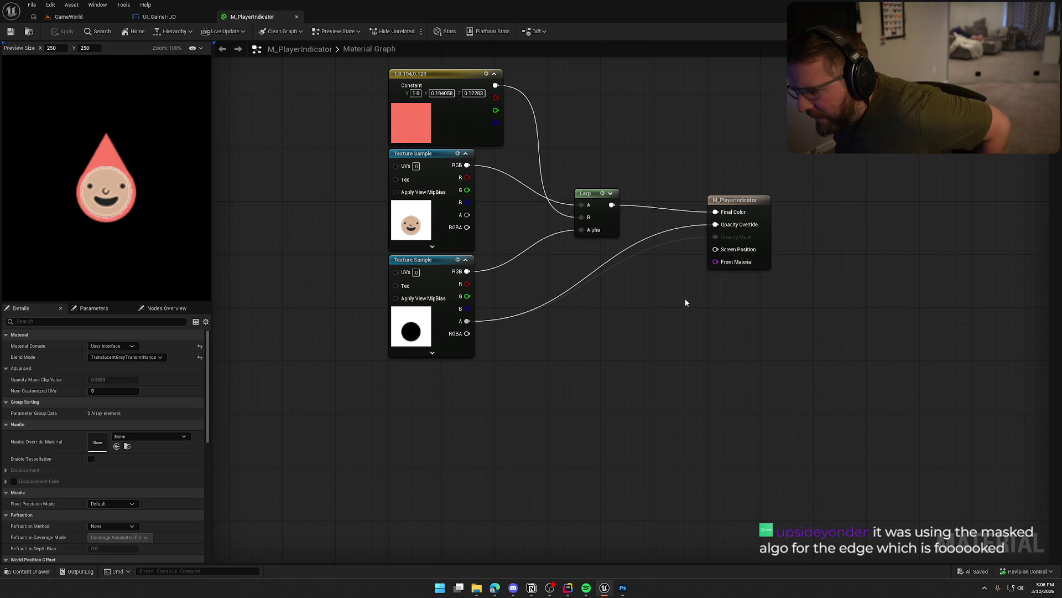
pyautogui.keyDown('alt'); pyautogui.click(714, 237); pyautogui.keyUp('alt')
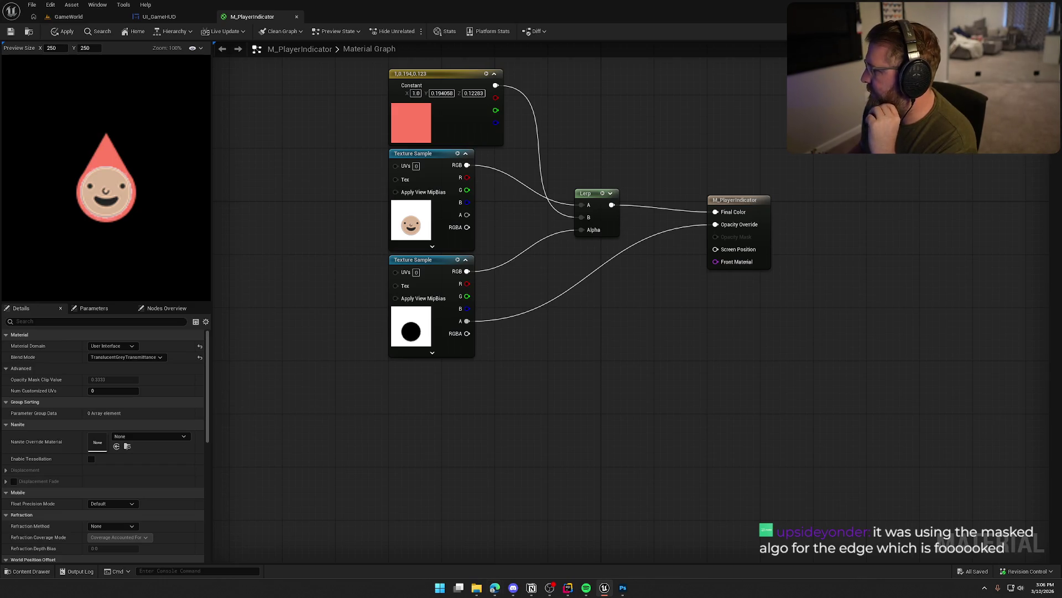
pyautogui.click(820, 432)
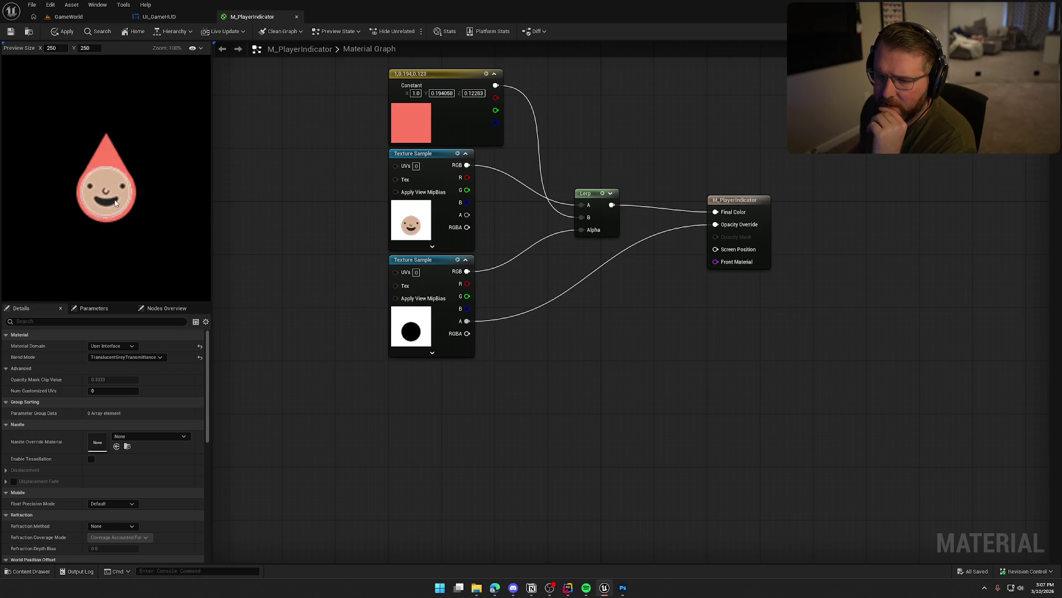
pyautogui.click(158, 16)
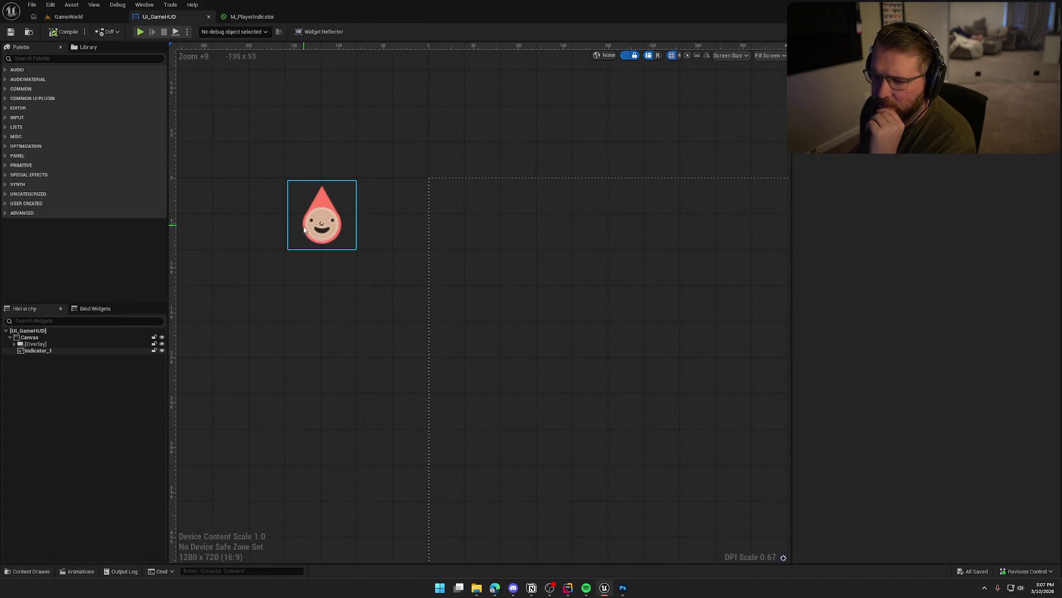
pyautogui.click(239, 17)
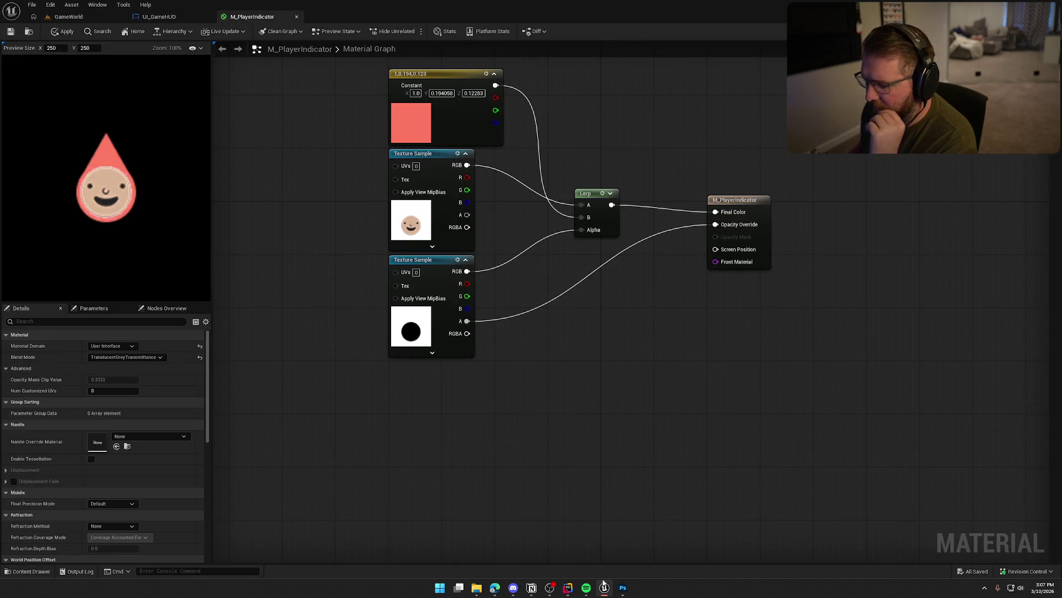
pyautogui.click(623, 587)
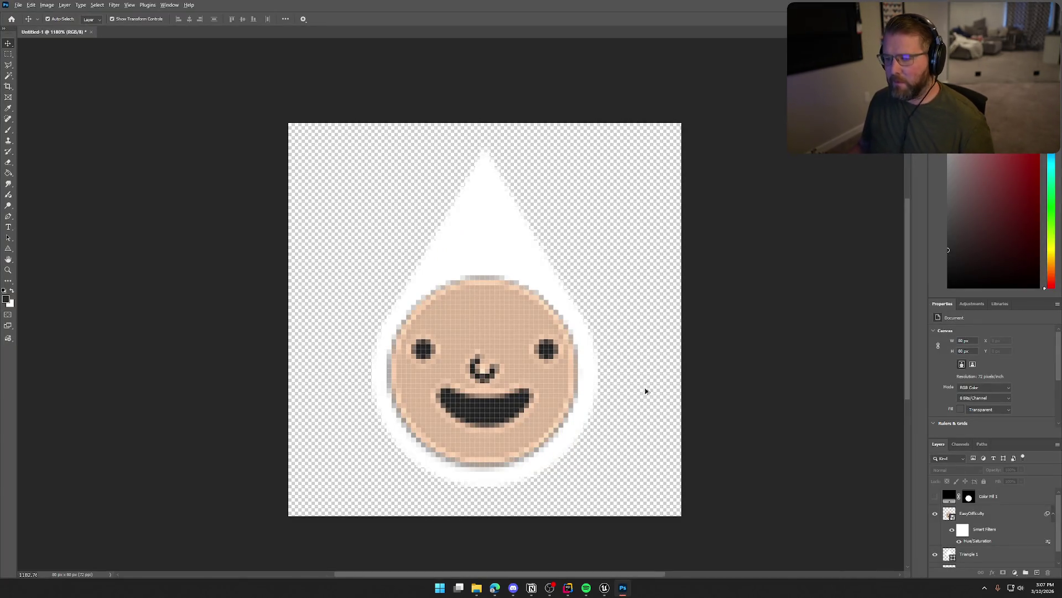
# Open the Layer Style settings for the EasyDifficulty layer
pyautogui.scroll(-10, 702, 409)
pyautogui.scroll(-2, 701, 409)
pyautogui.scroll(1, 702, 409)
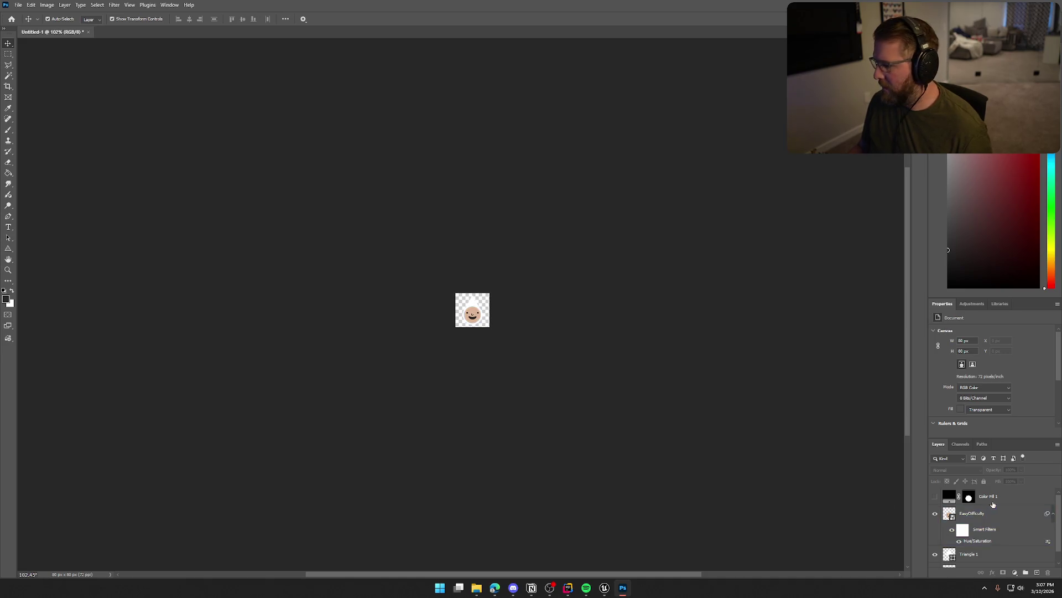
pyautogui.click(975, 514)
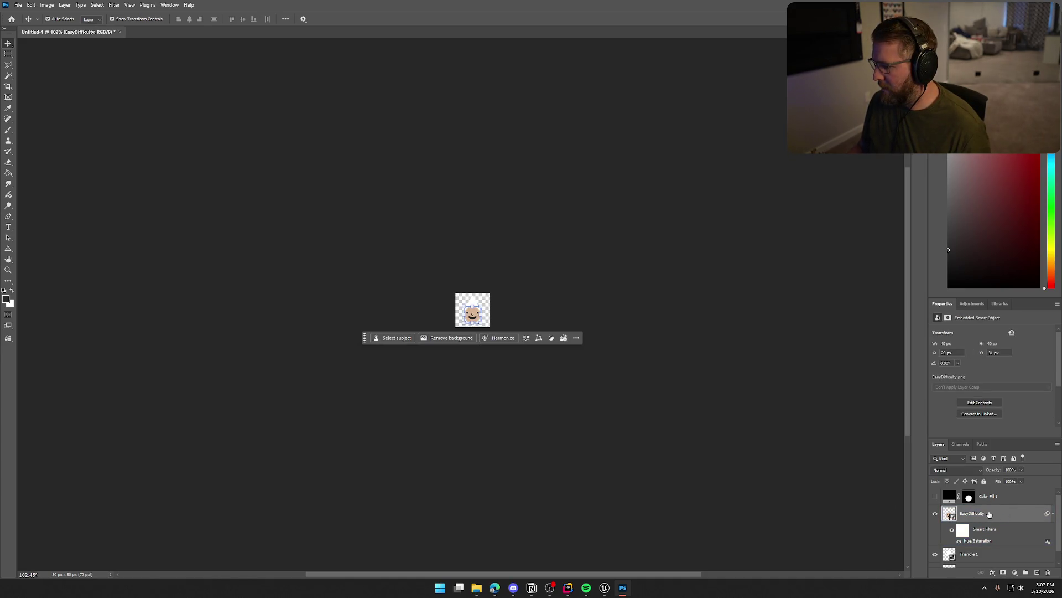
pyautogui.doubleClick(989, 514)
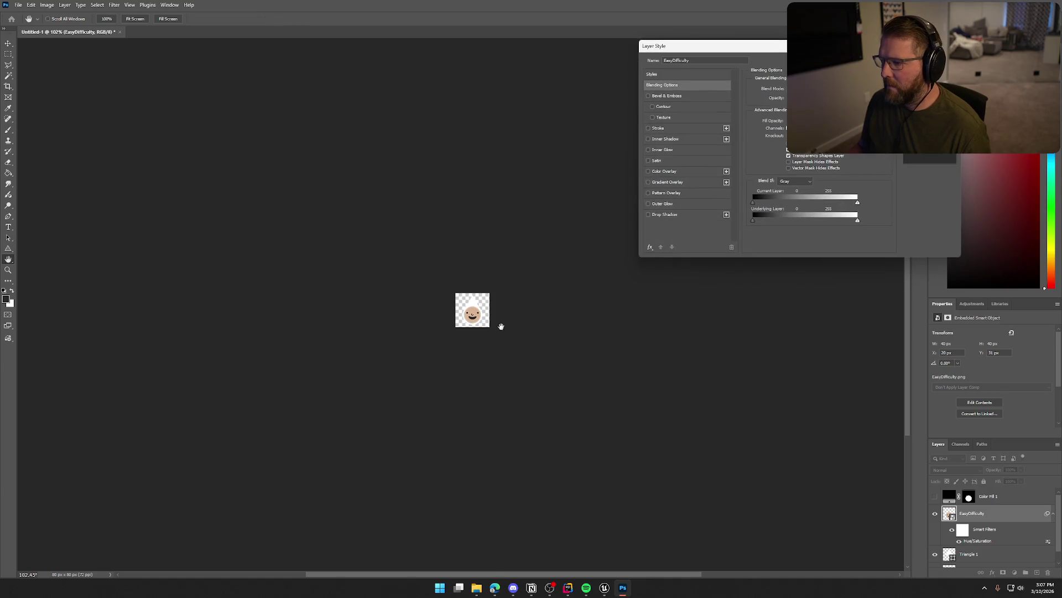
# Try and remove Bevel & Emboss, Stroke, Inner Shadow, Drop Shadow, and Outer Glow, then enable Gradient Overlay
pyautogui.click(649, 96)
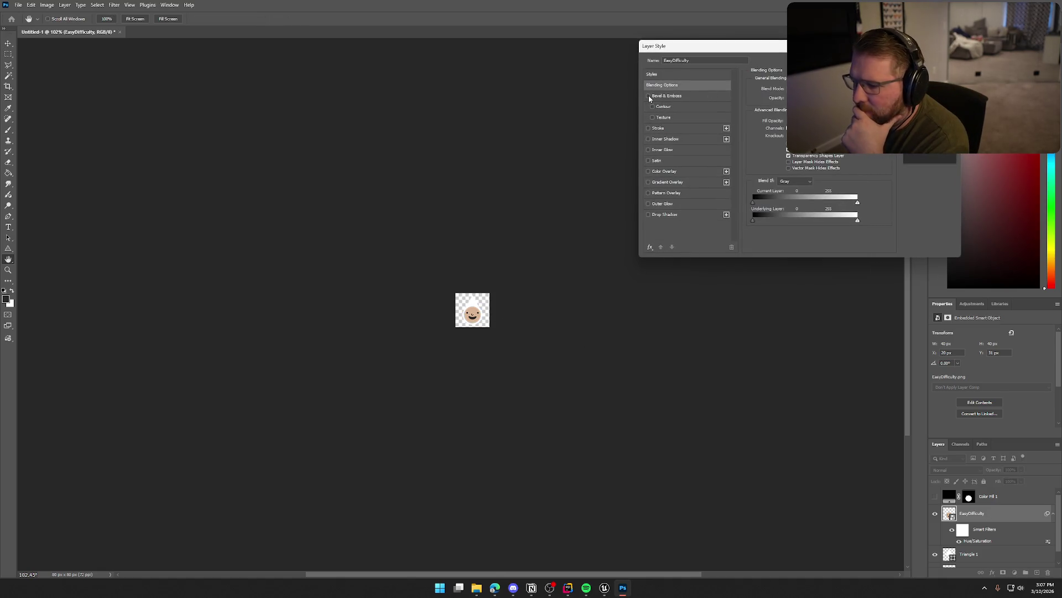
pyautogui.click(649, 96)
pyautogui.click(648, 128)
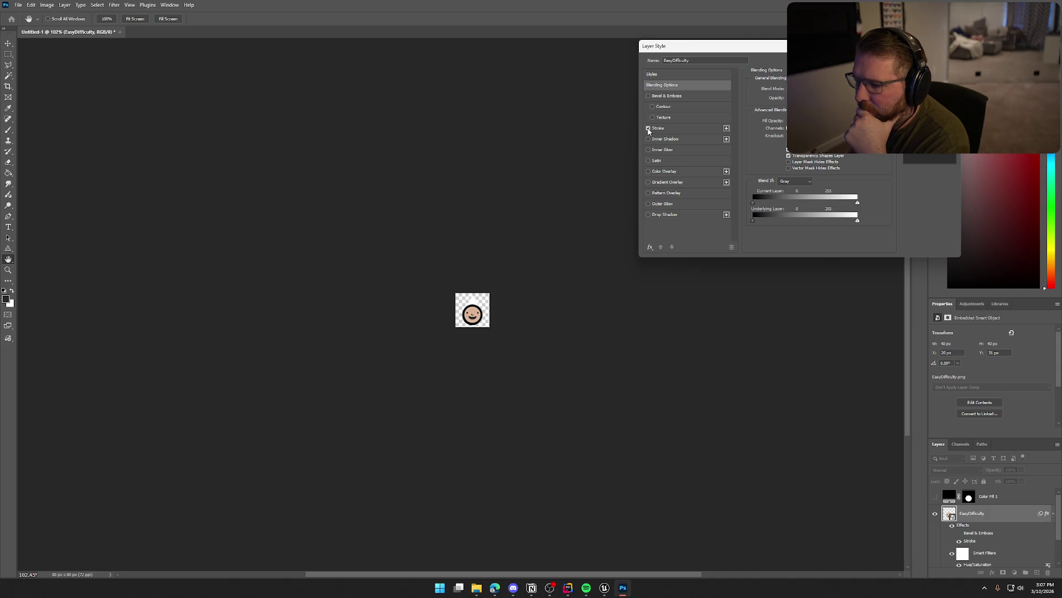
pyautogui.click(649, 129)
pyautogui.click(648, 140)
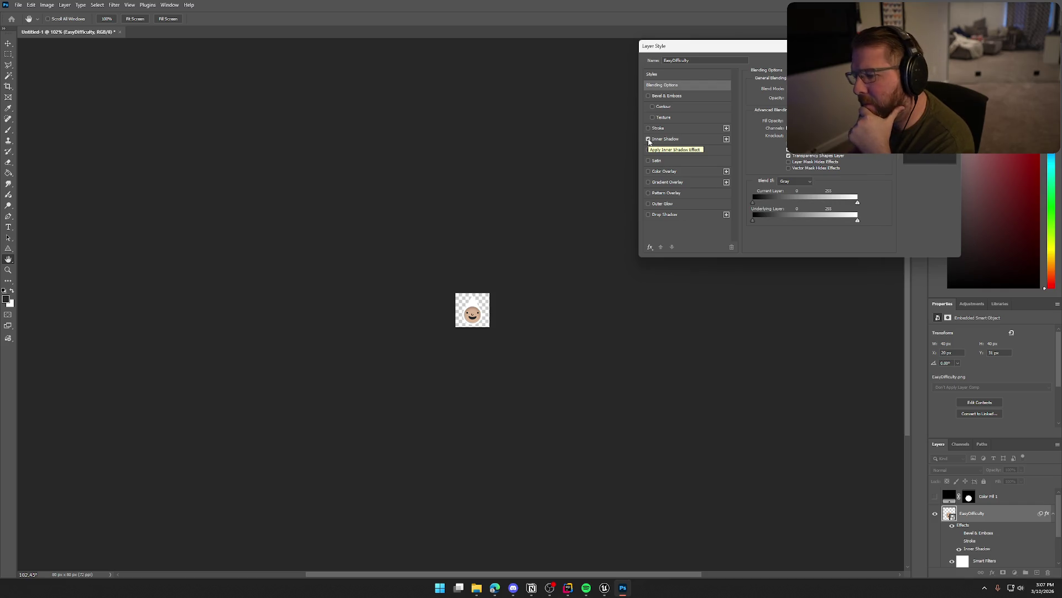
pyautogui.click(648, 140)
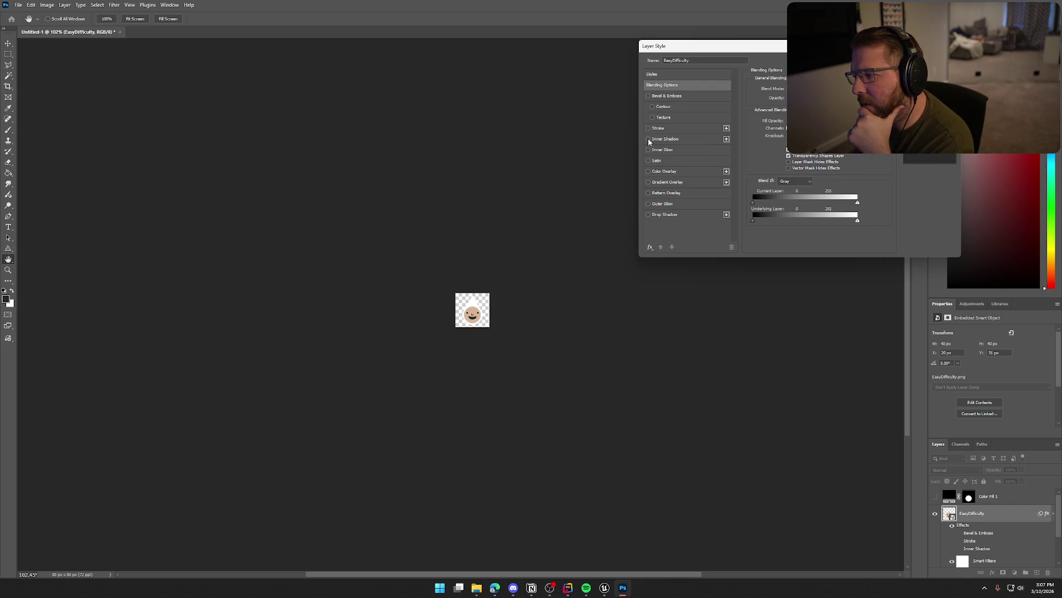
pyautogui.click(649, 215)
pyautogui.click(649, 215)
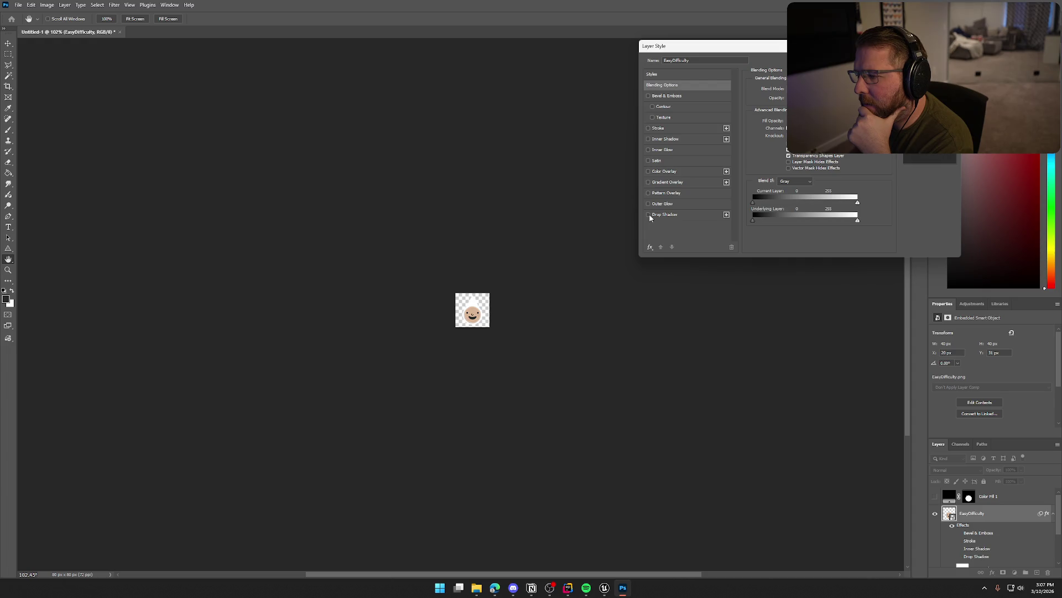
pyautogui.click(649, 204)
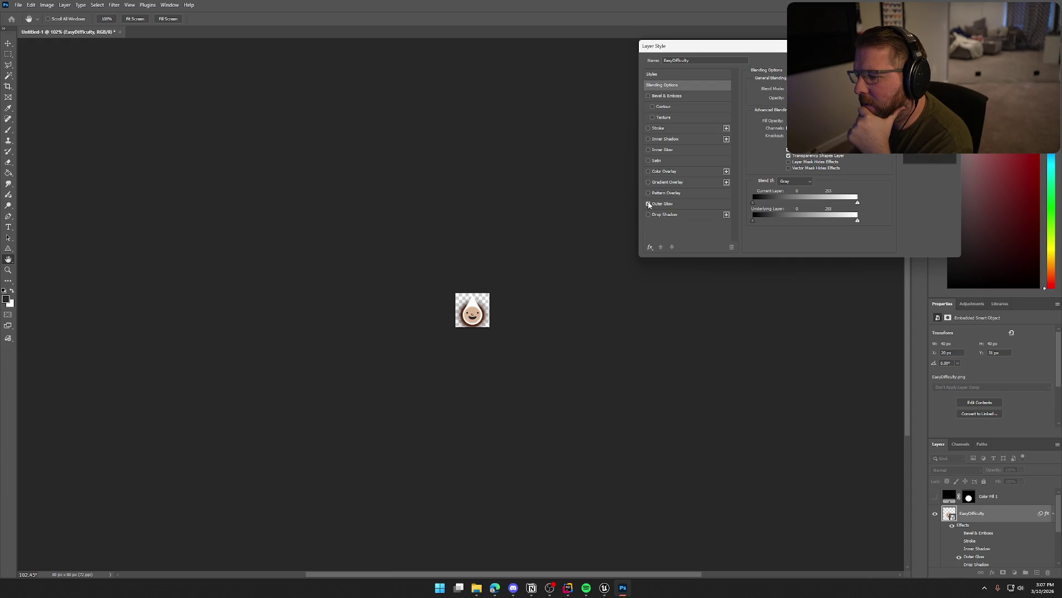
pyautogui.click(649, 203)
pyautogui.click(648, 183)
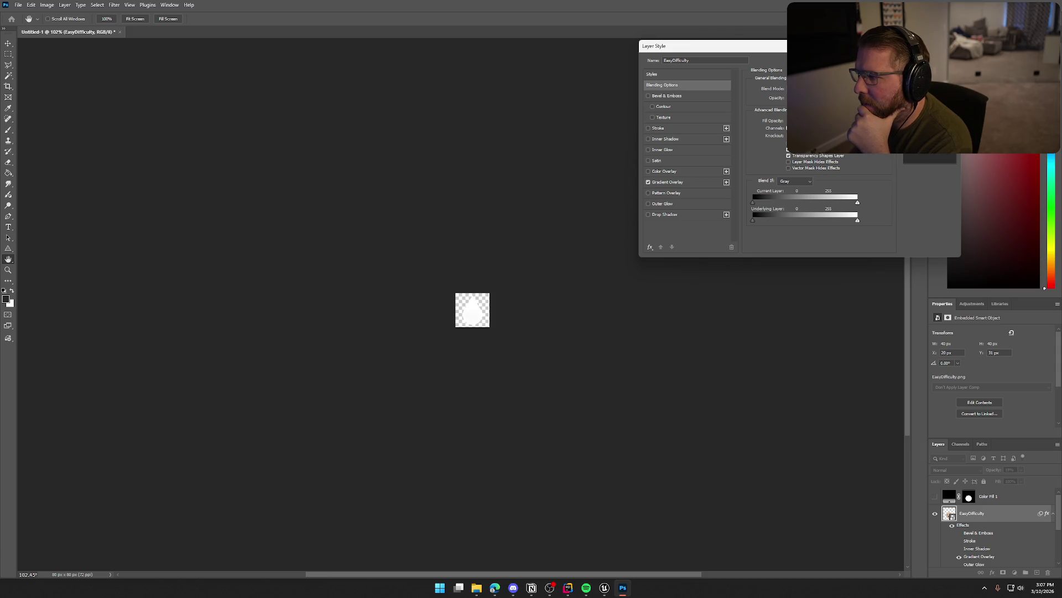
# Change the blend mode, set Gray Blend If cutoffs to 28 and 211, and disable Gradient Overlay
pyautogui.click(797, 88)
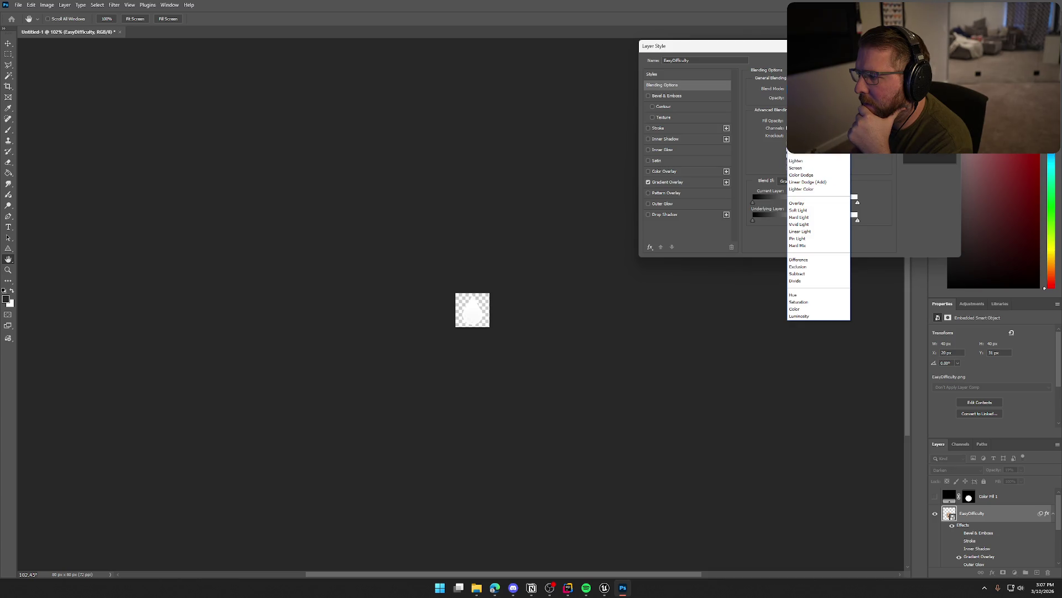
pyautogui.click(800, 117)
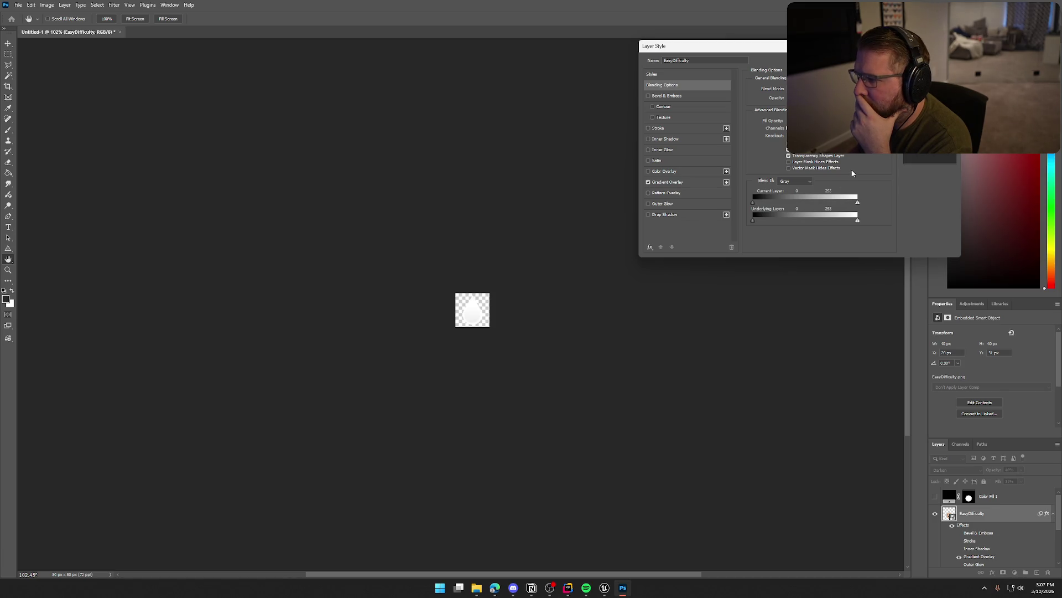
pyautogui.click(805, 181)
pyautogui.click(803, 184)
pyautogui.moveTo(753, 206)
pyautogui.mouseDown()
pyautogui.moveTo(835, 204)
pyautogui.moveTo(763, 204)
pyautogui.mouseUp()
pyautogui.moveTo(857, 203); pyautogui.dragTo(840, 205)
pyautogui.click(649, 182)
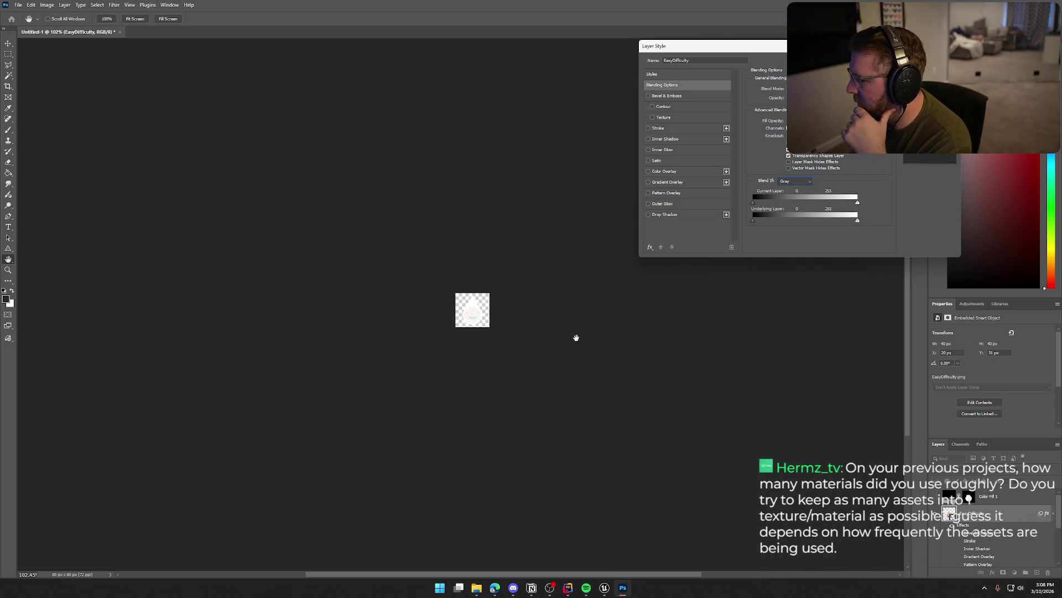
# Reopen EasyDifficulty's Layer Style and apply an Inner Shadow with an adjusted angle
pyautogui.press('Return')
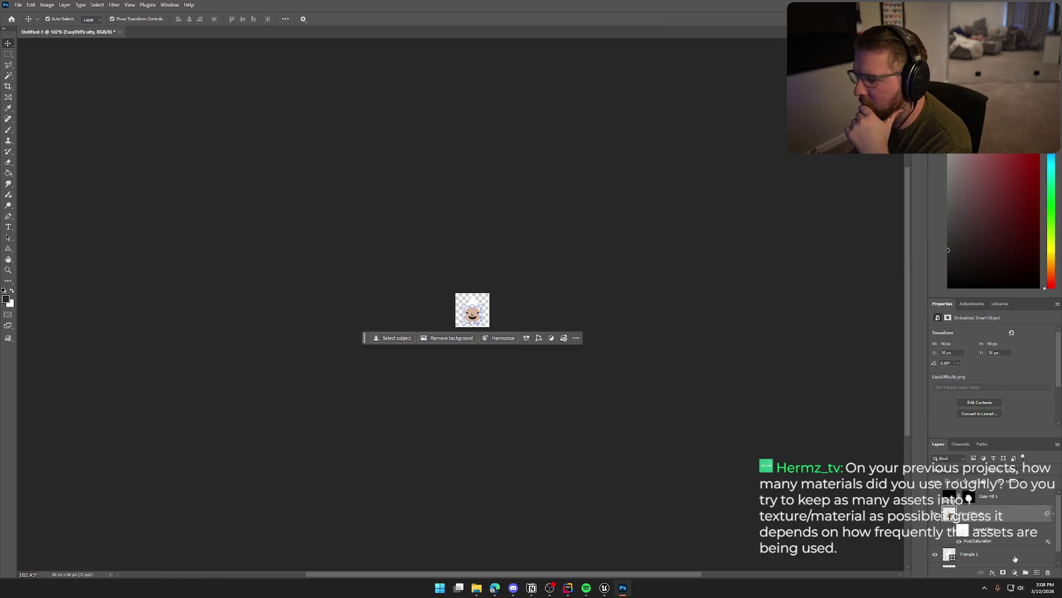
pyautogui.doubleClick(996, 514)
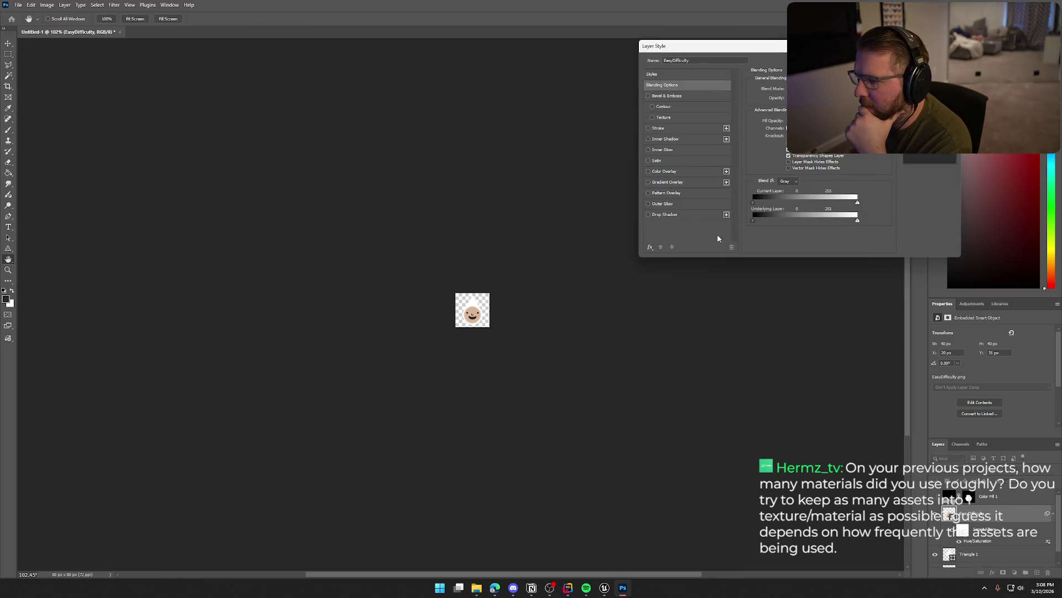
pyautogui.click(649, 193)
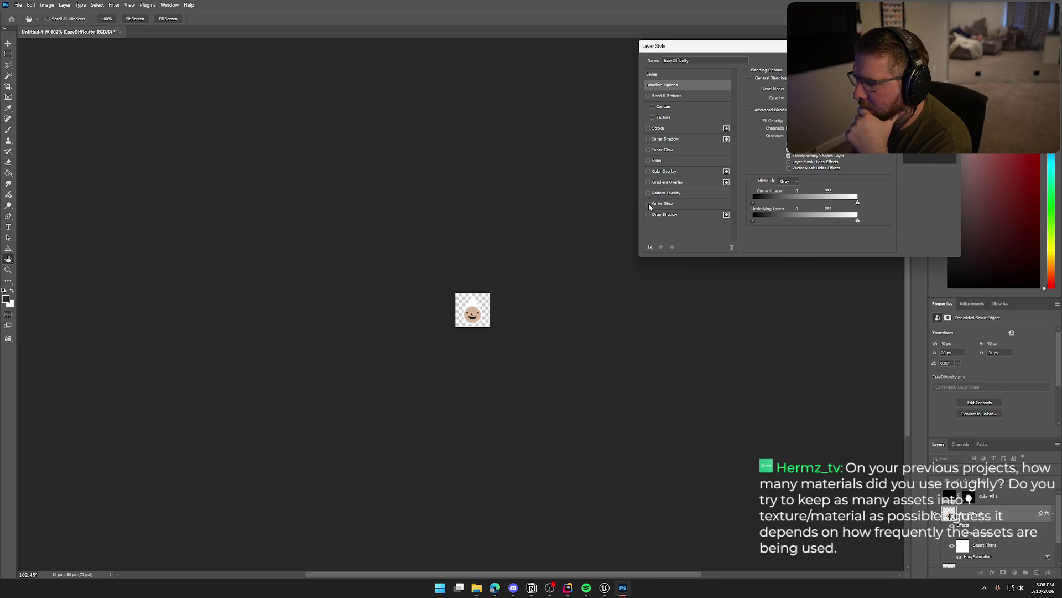
pyautogui.click(648, 214)
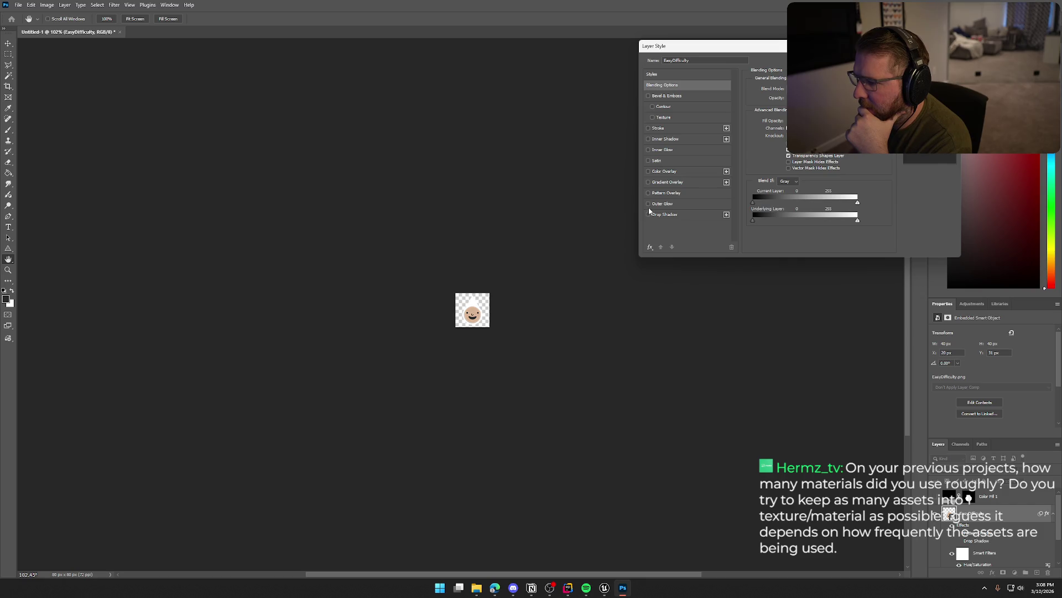
pyautogui.click(649, 141)
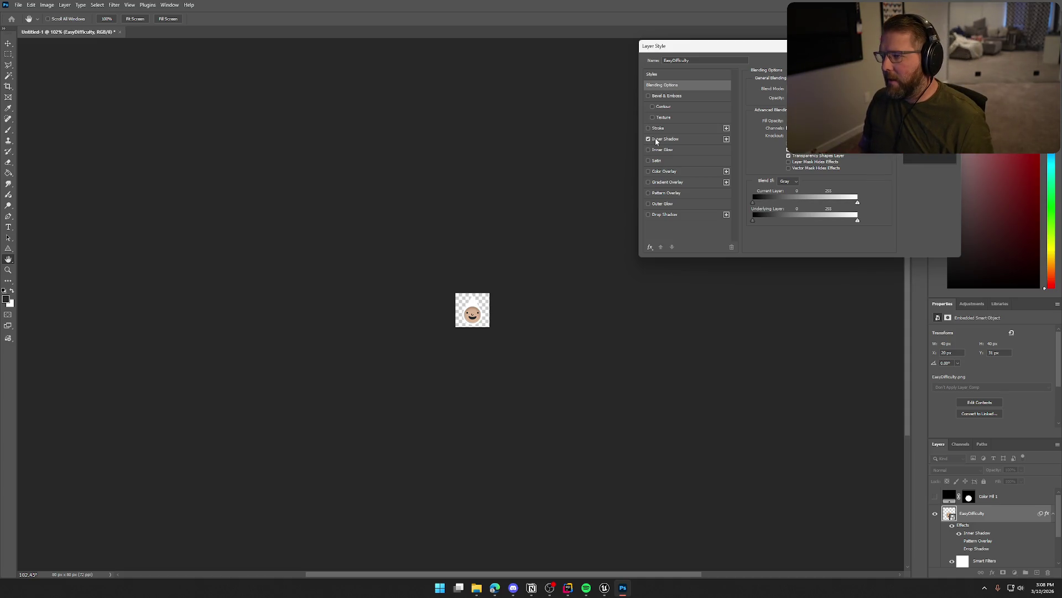
pyautogui.click(657, 142)
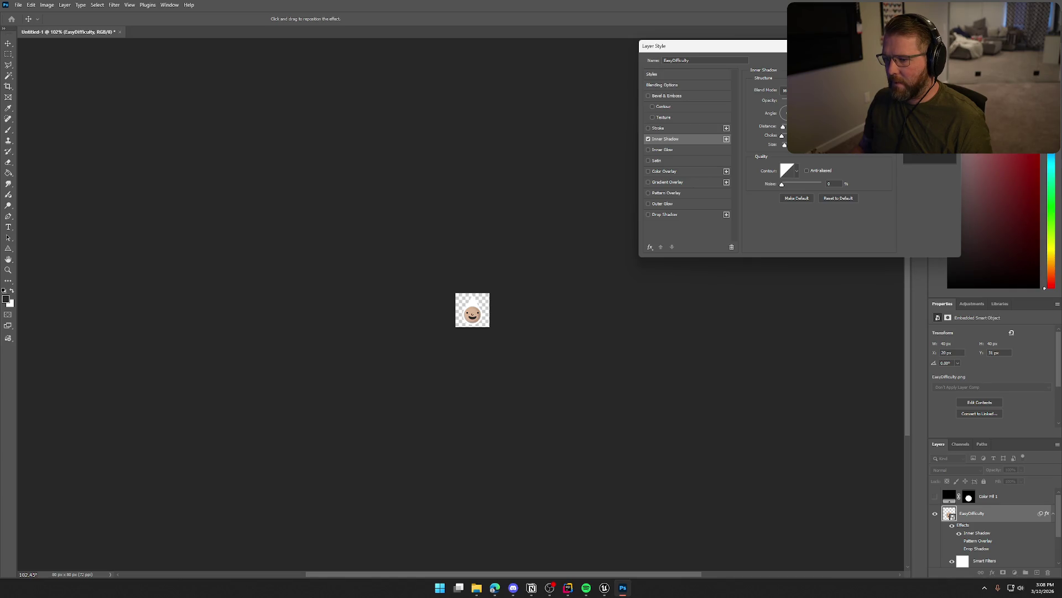
pyautogui.moveTo(783, 114); pyautogui.dragTo(783, 115)
pyautogui.press('Return')
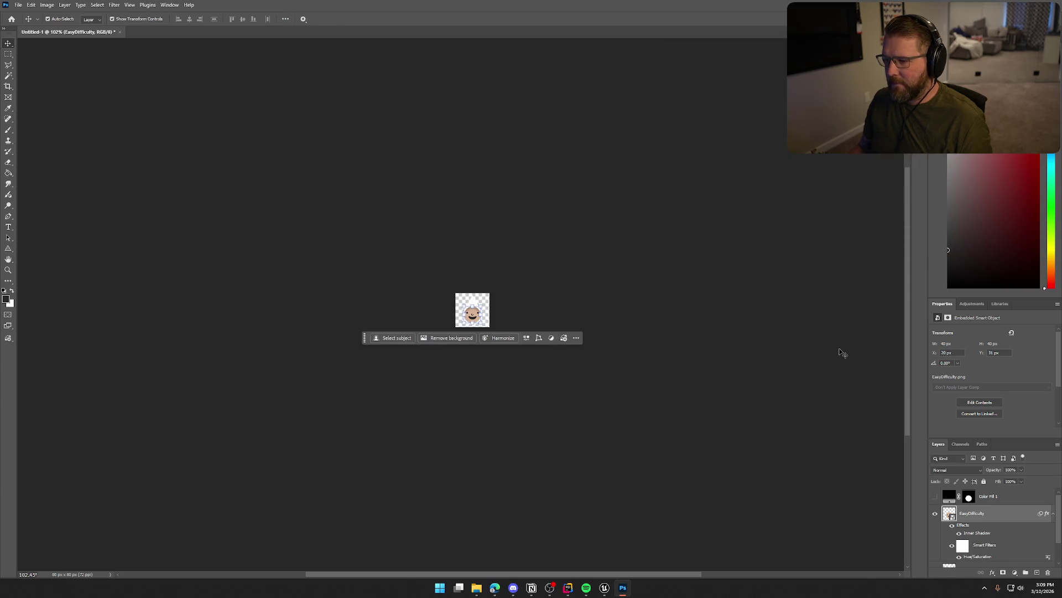
# Quick-export the face as PNG over PlayerIndicator.png and switch back to Unreal
pyautogui.click(699, 265)
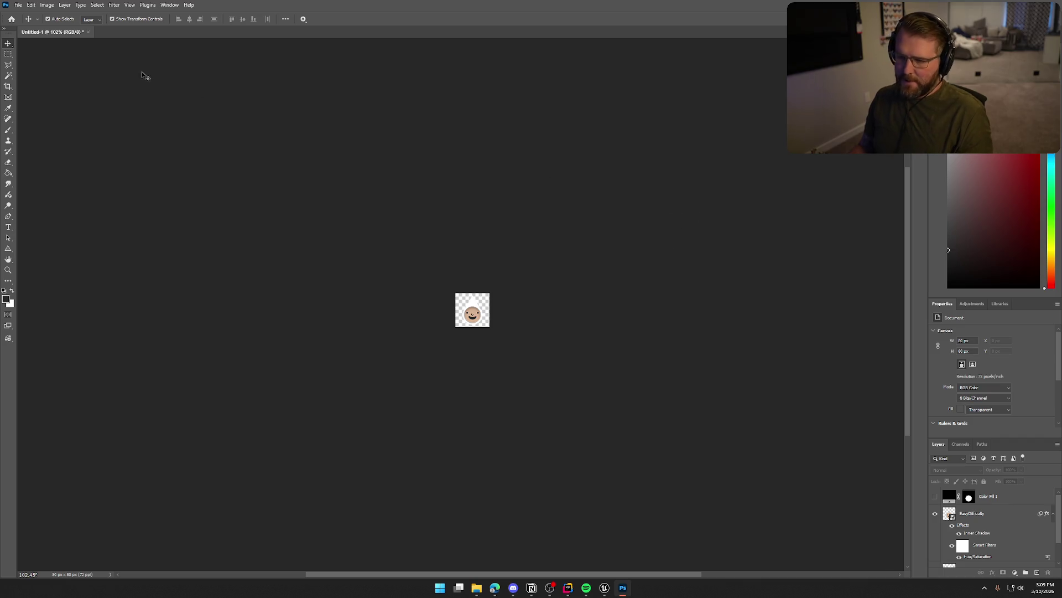
pyautogui.click(19, 5)
pyautogui.moveTo(55, 151)
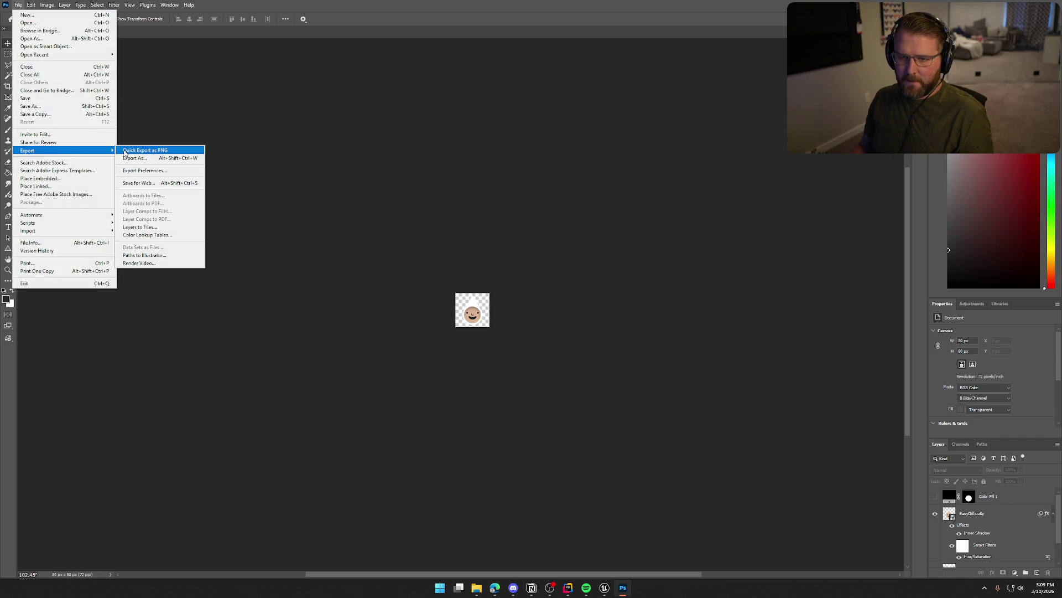
pyautogui.click(147, 151)
pyautogui.click(368, 227)
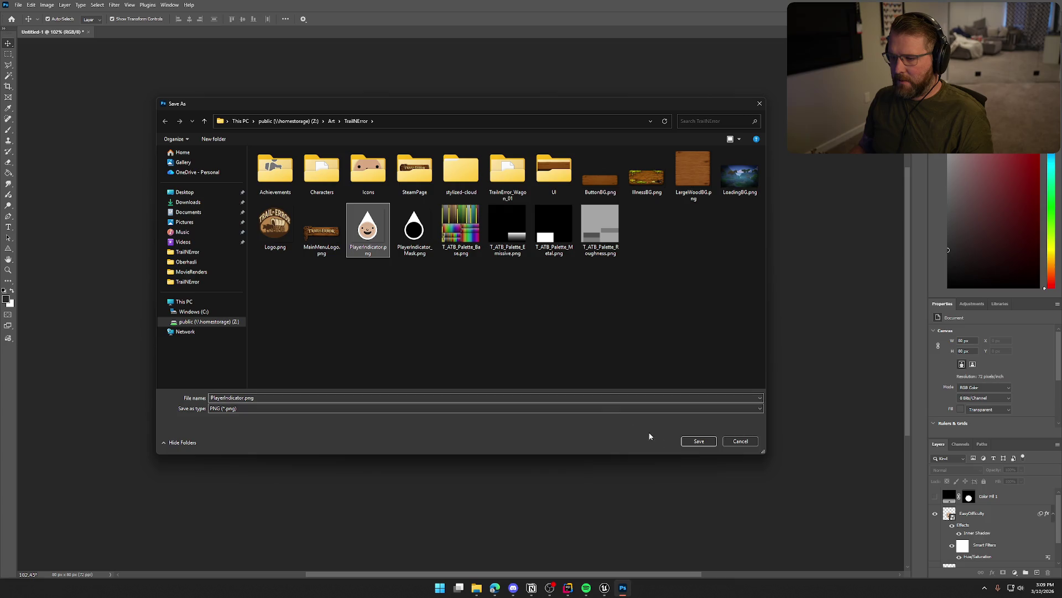
pyautogui.click(699, 441)
pyautogui.click(550, 294)
pyautogui.hotkey('alt', 'Tab')
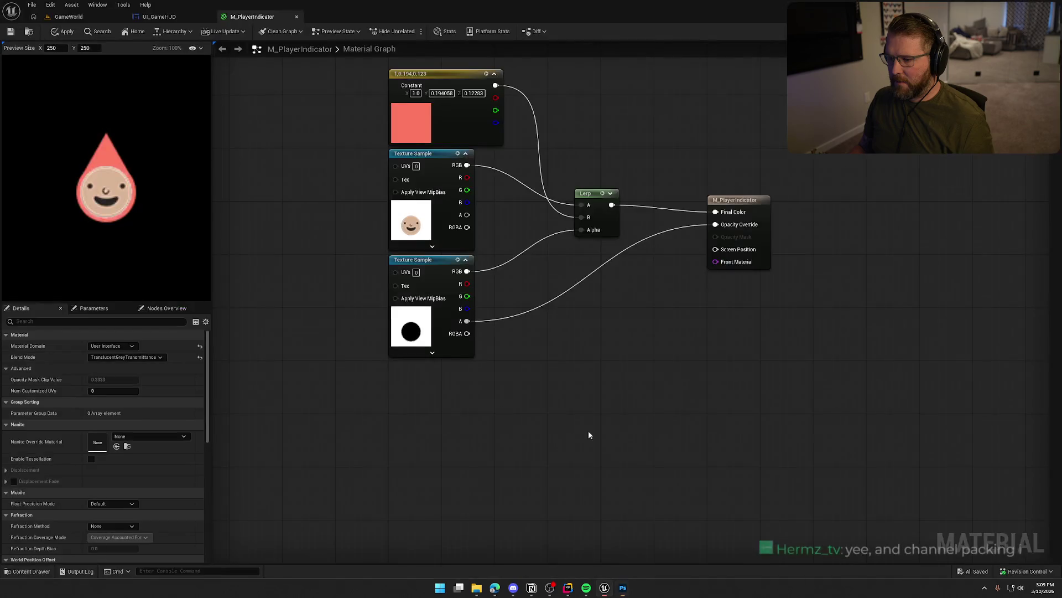
# Reimport the PlayerIndicator texture from the updated PNG via the content drawer
pyautogui.moveTo(617, 394); pyautogui.dragTo(681, 441)
pyautogui.hotkey('ctrl', 'space')
pyautogui.click(815, 424)
pyautogui.rightClick(815, 425)
pyautogui.click(852, 171)
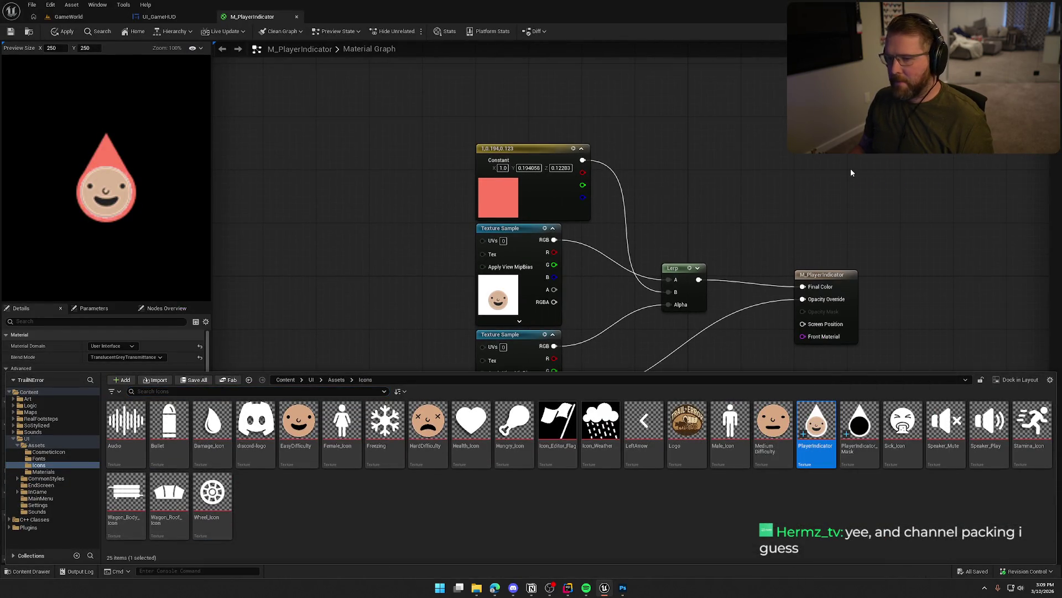
pyautogui.click(343, 219)
# Zoom in on the refreshed indicator in UI_GameHUD, then return to Photoshop
pyautogui.click(160, 17)
pyautogui.scroll(-3, 394, 365)
pyautogui.moveTo(540, 412); pyautogui.dragTo(443, 357)
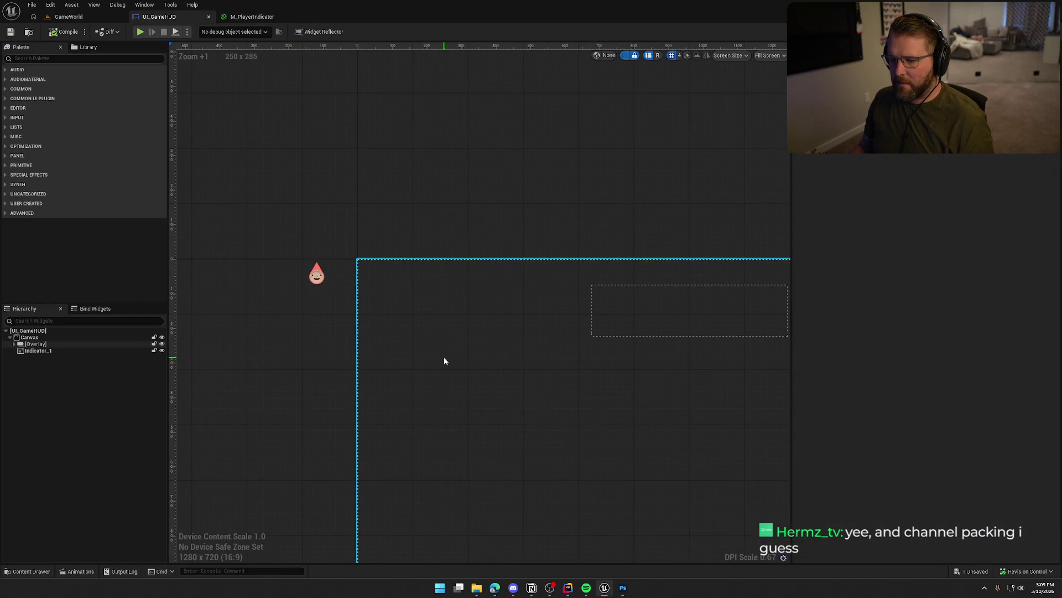
pyautogui.scroll(1, 444, 357)
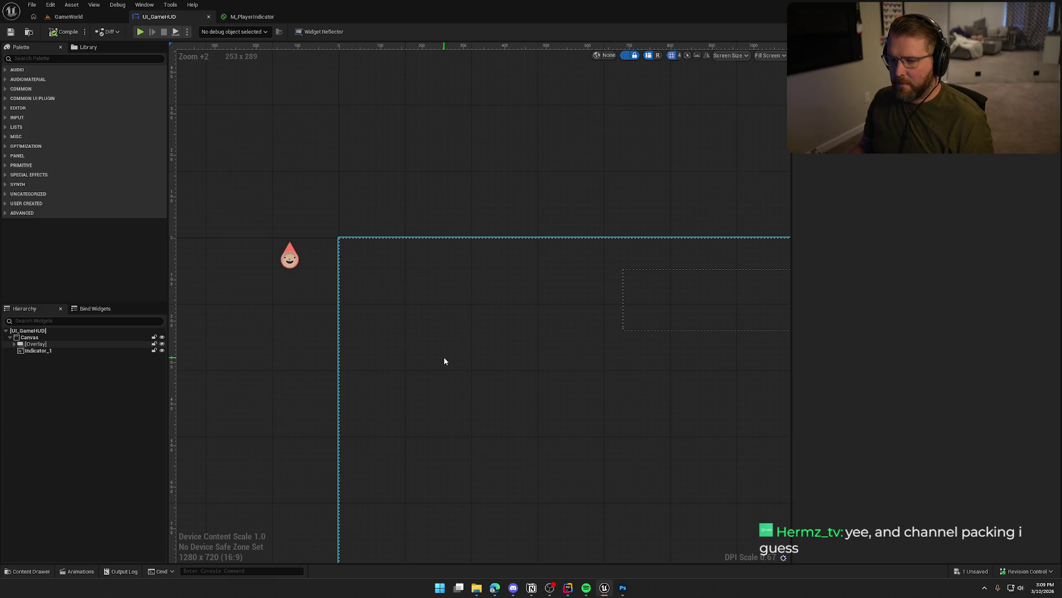
pyautogui.scroll(10, 251, 260)
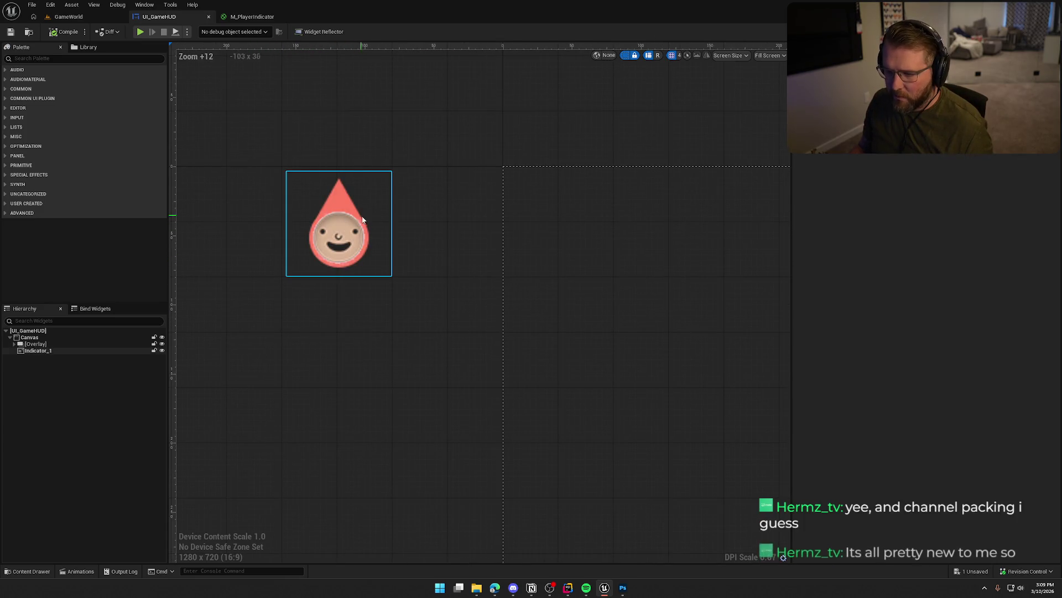
pyautogui.click(623, 587)
# Fill the Triangle 1 and Ellipse 1 shapes with cyan
pyautogui.scroll(3, 473, 325)
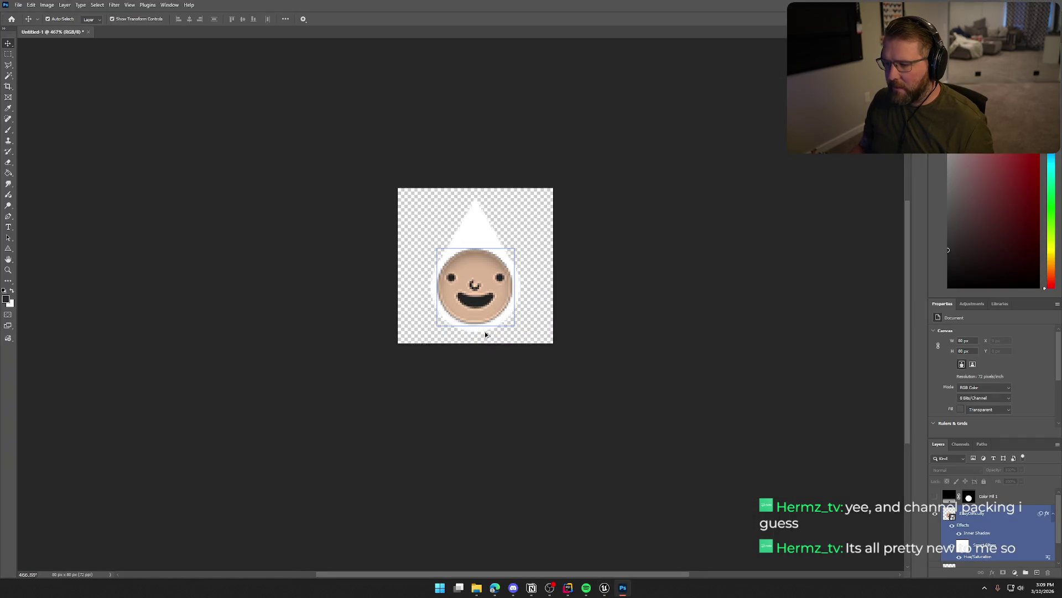
pyautogui.scroll(-2, 1000, 537)
pyautogui.click(1000, 539)
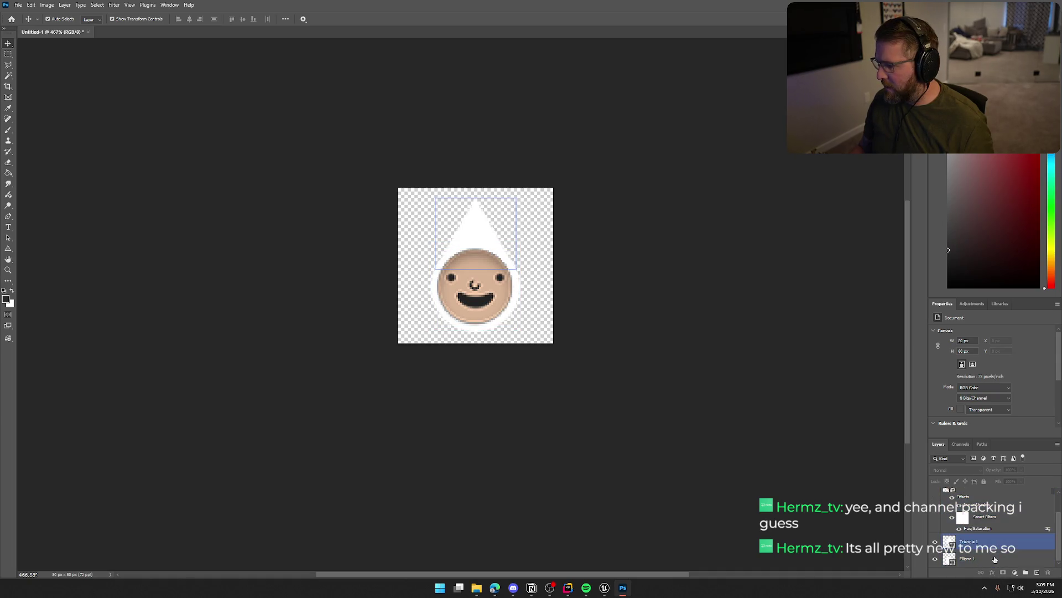
pyautogui.keyDown('shift'); pyautogui.click(991, 563); pyautogui.keyUp('shift')
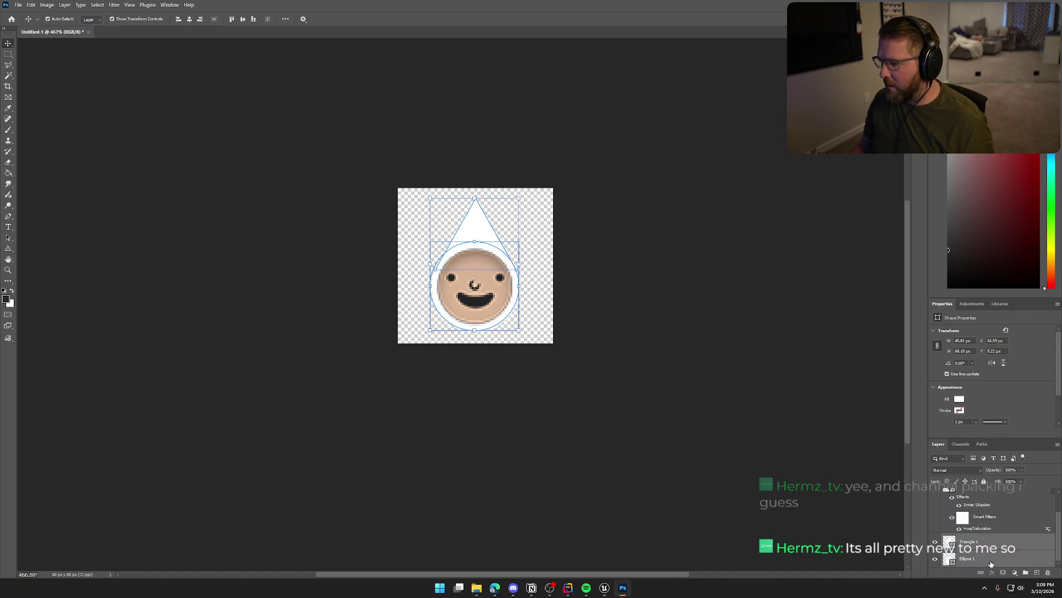
pyautogui.click(960, 399)
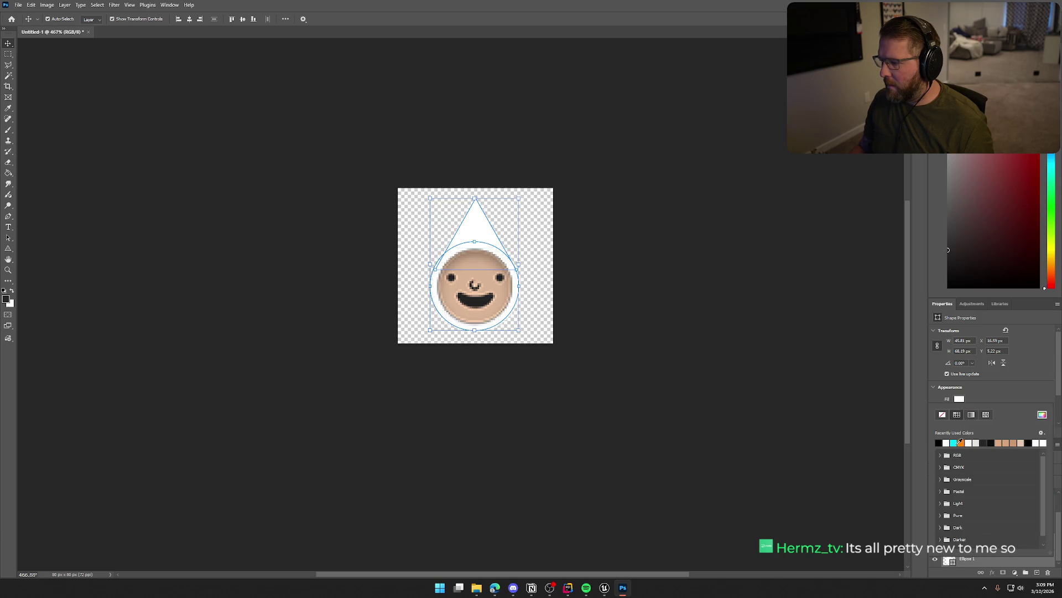
pyautogui.click(954, 443)
pyautogui.click(671, 347)
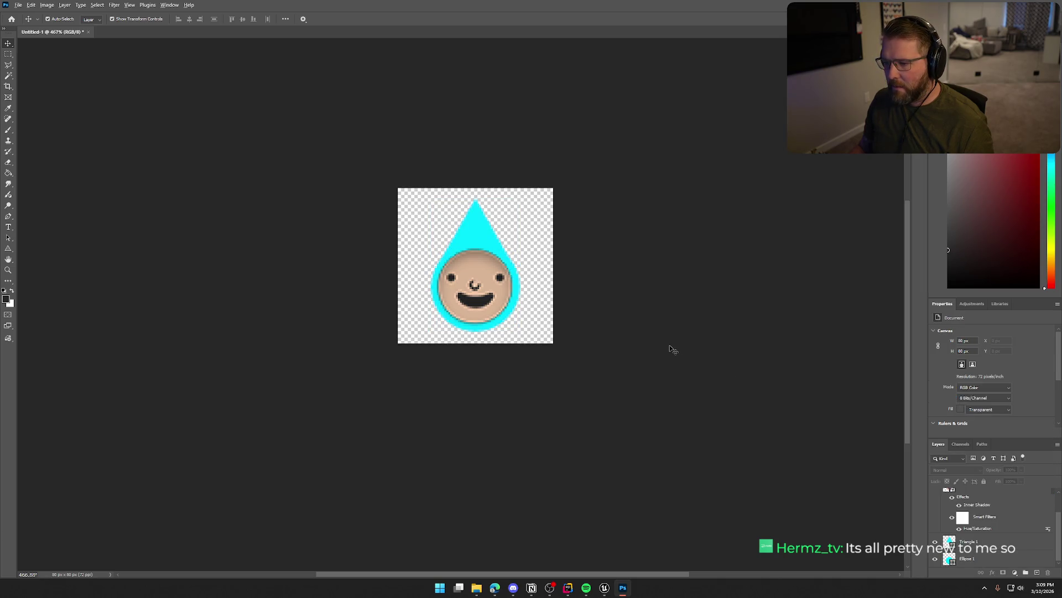
# Compare the face with and without its Hue/Saturation filter and Inner Shadow, leaving both on
pyautogui.scroll(-10, 671, 348)
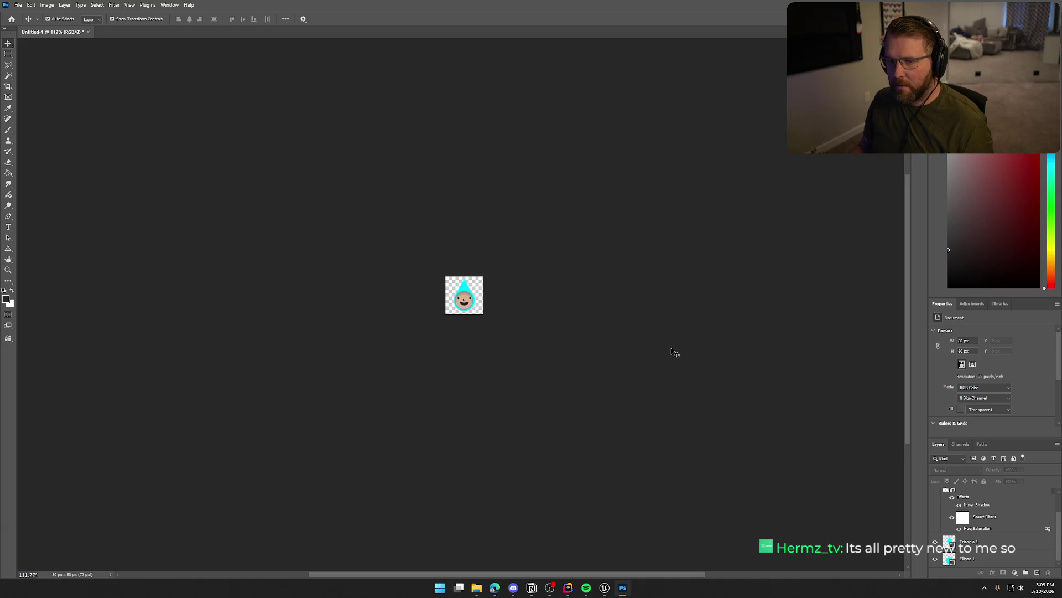
pyautogui.scroll(-1, 672, 351)
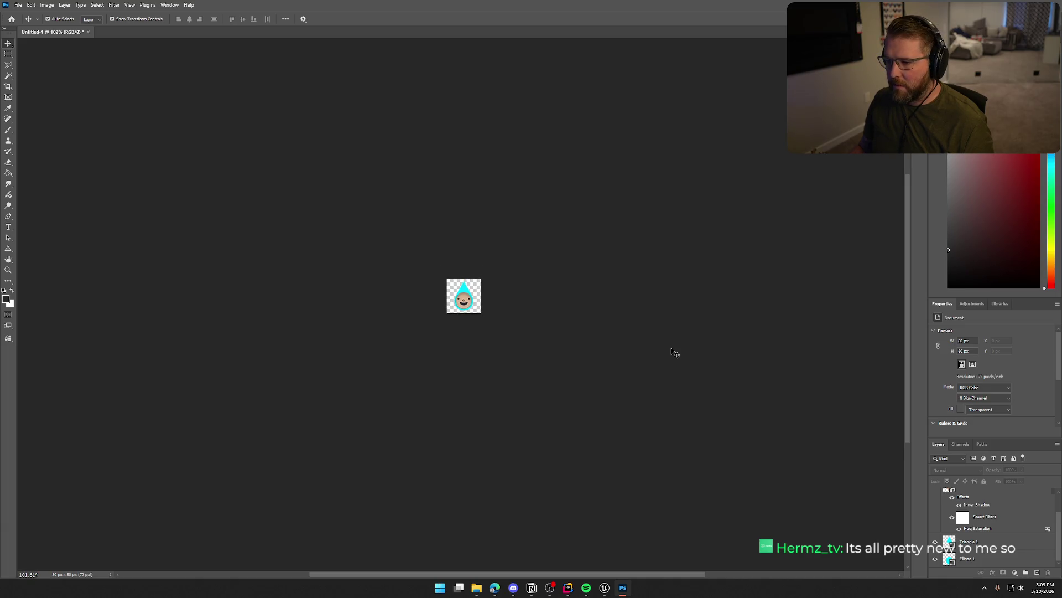
pyautogui.click(962, 528)
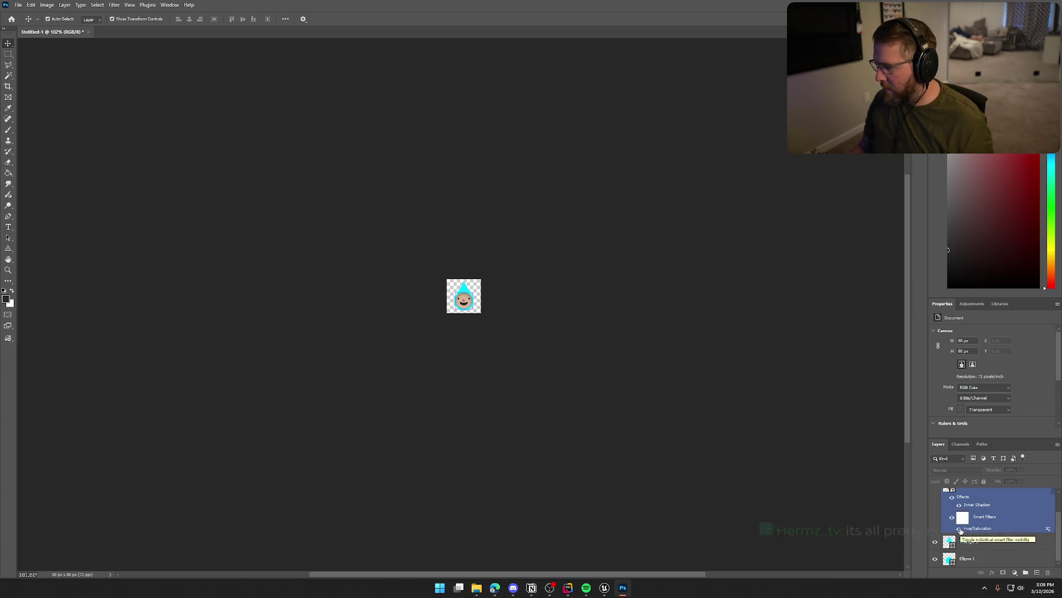
pyautogui.click(960, 528)
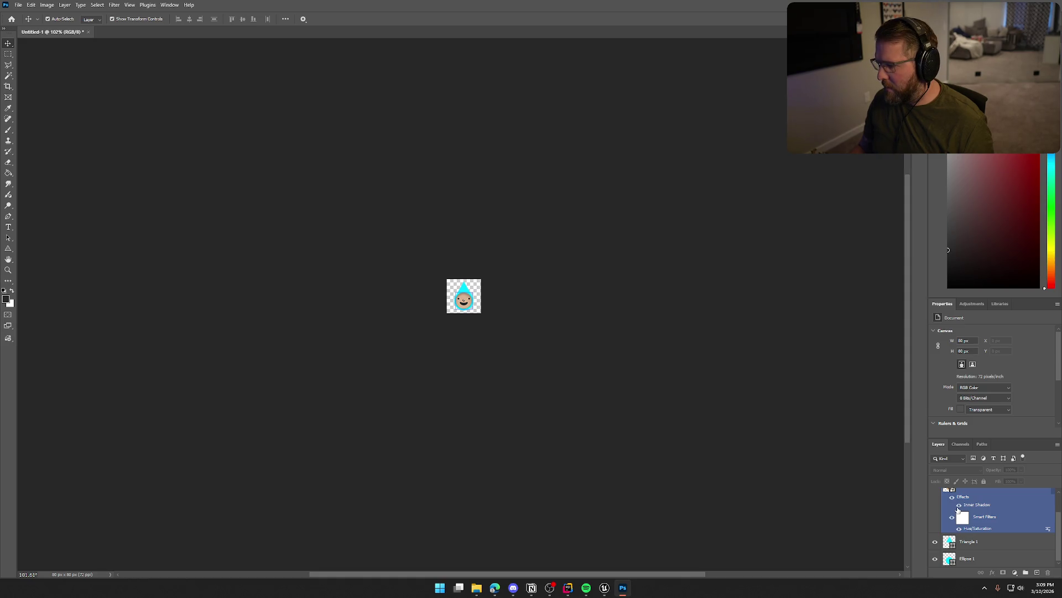
pyautogui.click(959, 506)
pyautogui.click(959, 505)
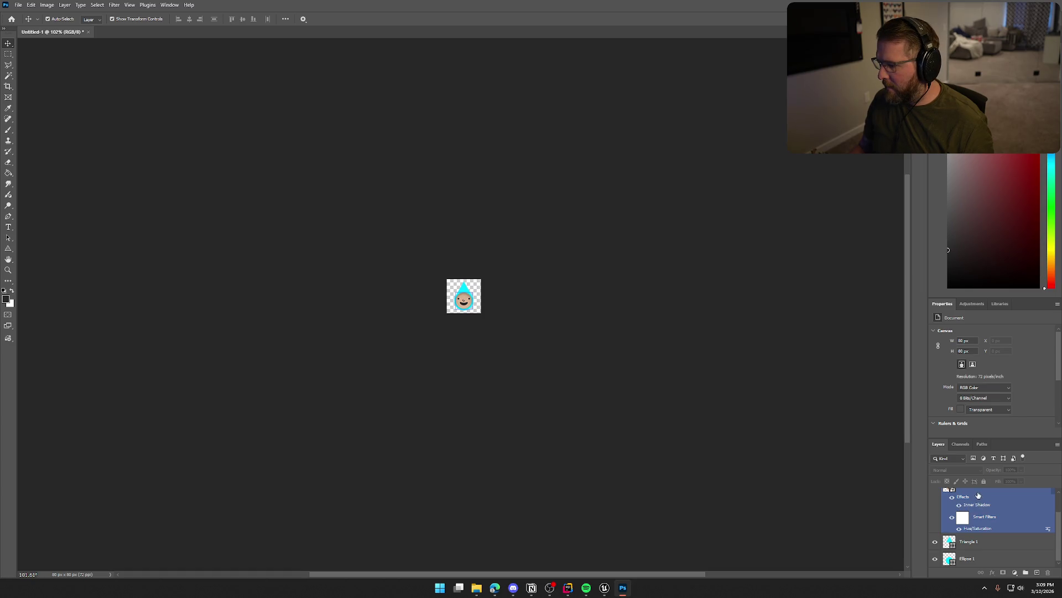
pyautogui.scroll(1, 978, 496)
pyautogui.click(1012, 512)
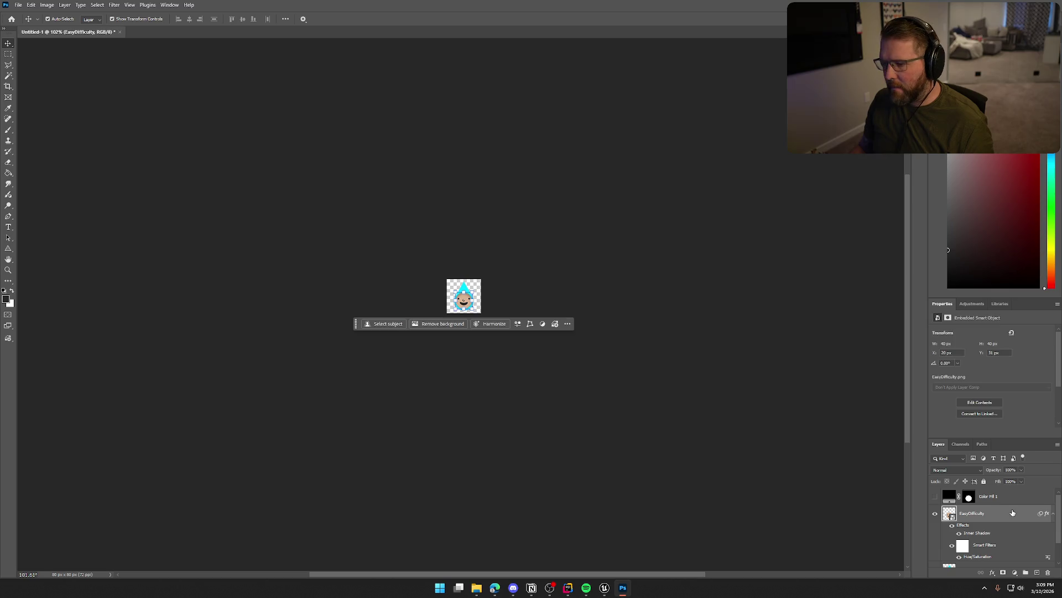
# In EasyDifficulty's Layer Style, try then drop Bevel & Emboss, and add a slightly thinner Stroke
pyautogui.doubleClick(1012, 512)
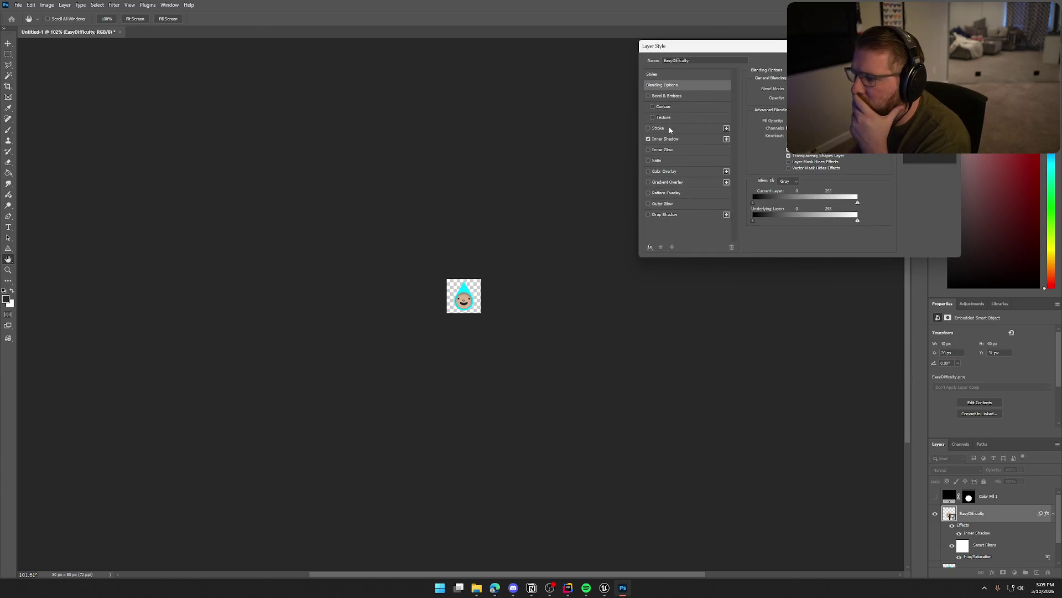
pyautogui.click(649, 96)
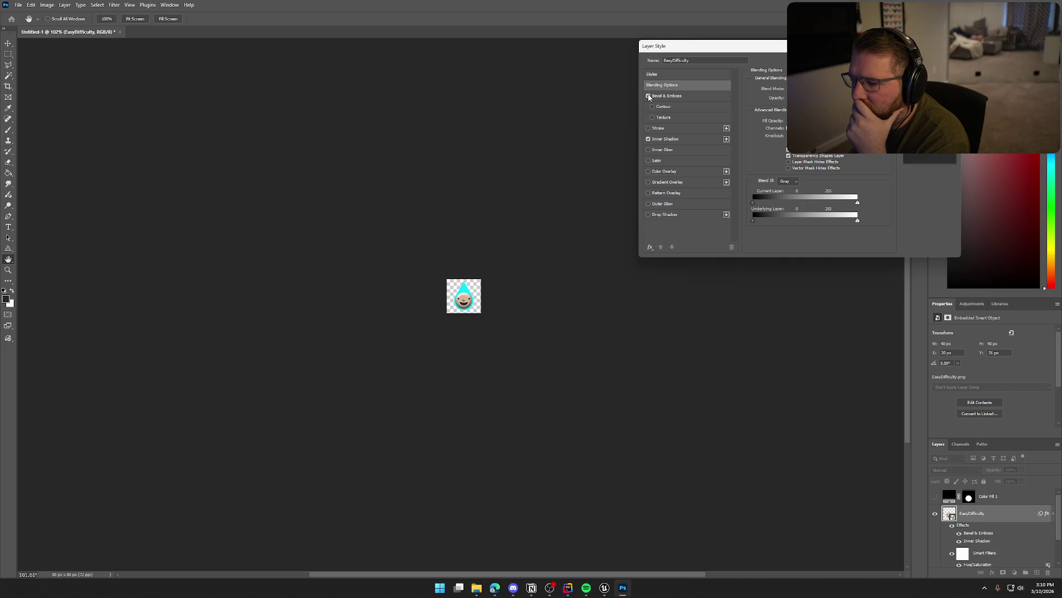
pyautogui.click(648, 96)
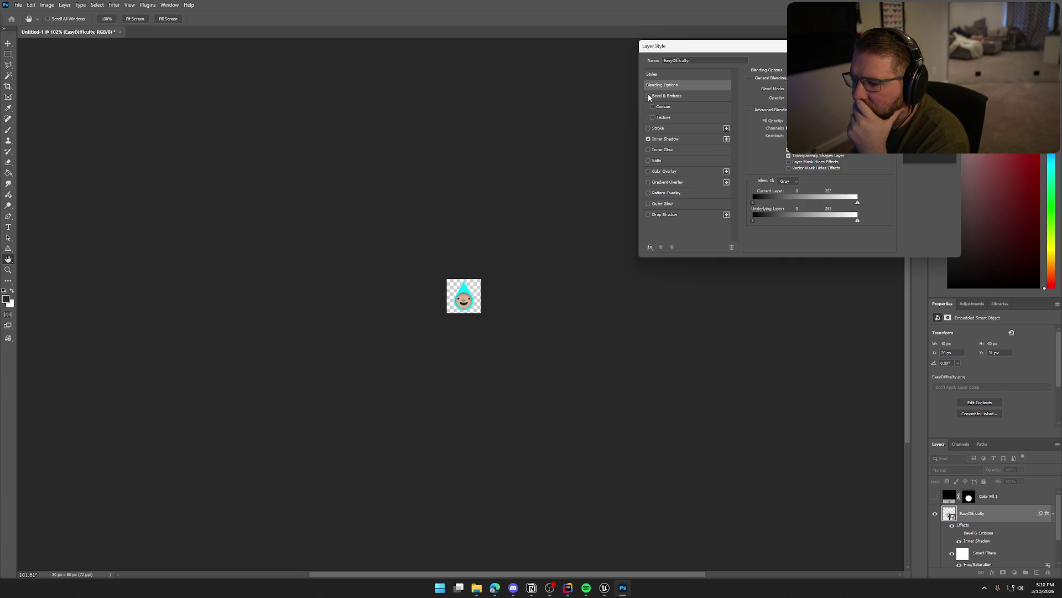
pyautogui.click(649, 127)
pyautogui.click(658, 128)
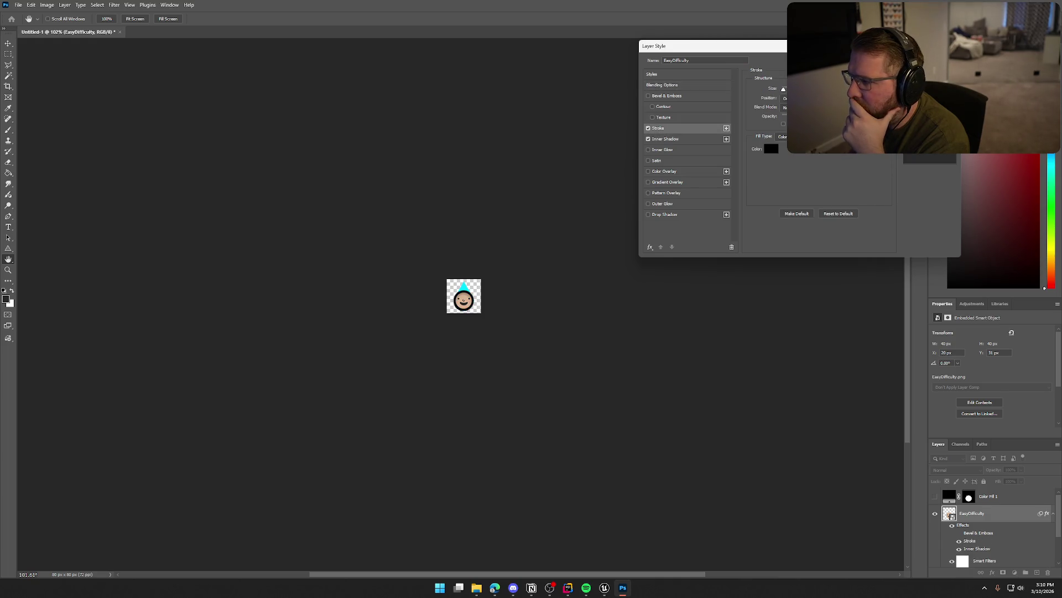
pyautogui.press('Down')
pyautogui.press('Down')
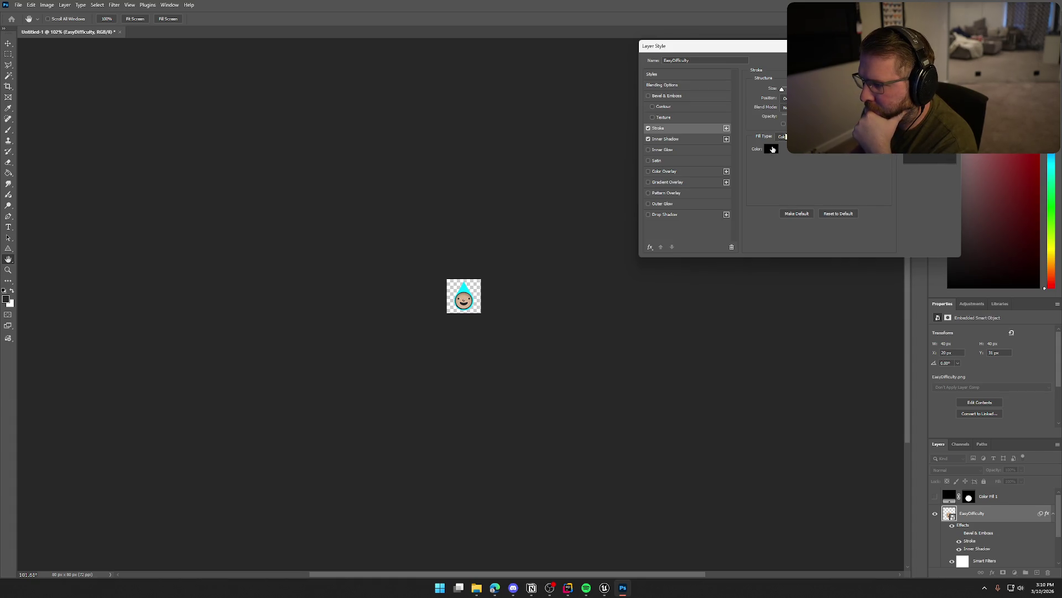
# Try dark grey and white stroke colours, then remove the Stroke and add a Drop Shadow
pyautogui.click(772, 149)
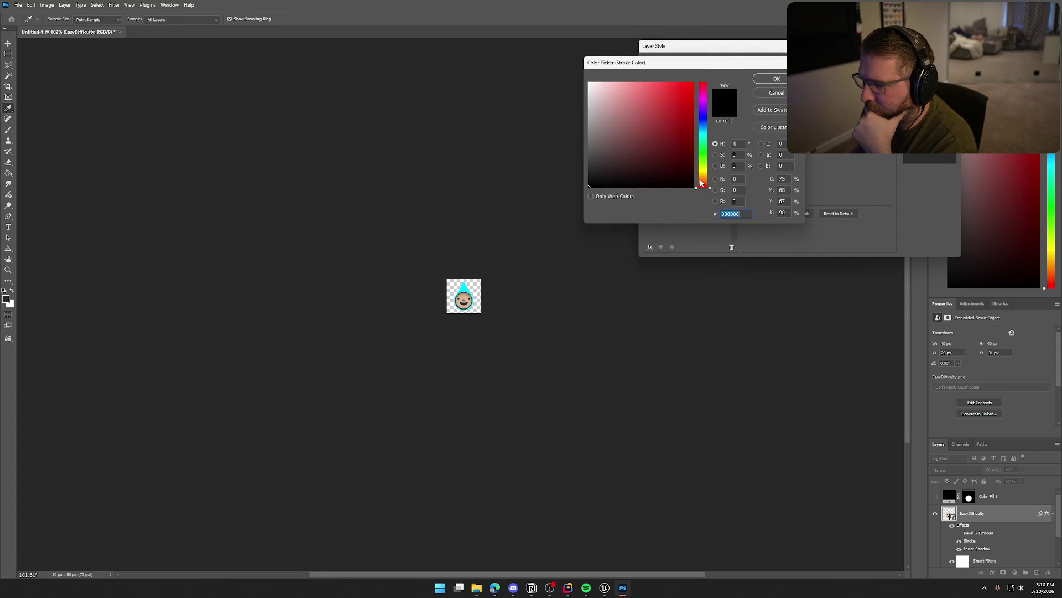
pyautogui.moveTo(585, 185); pyautogui.dragTo(589, 163)
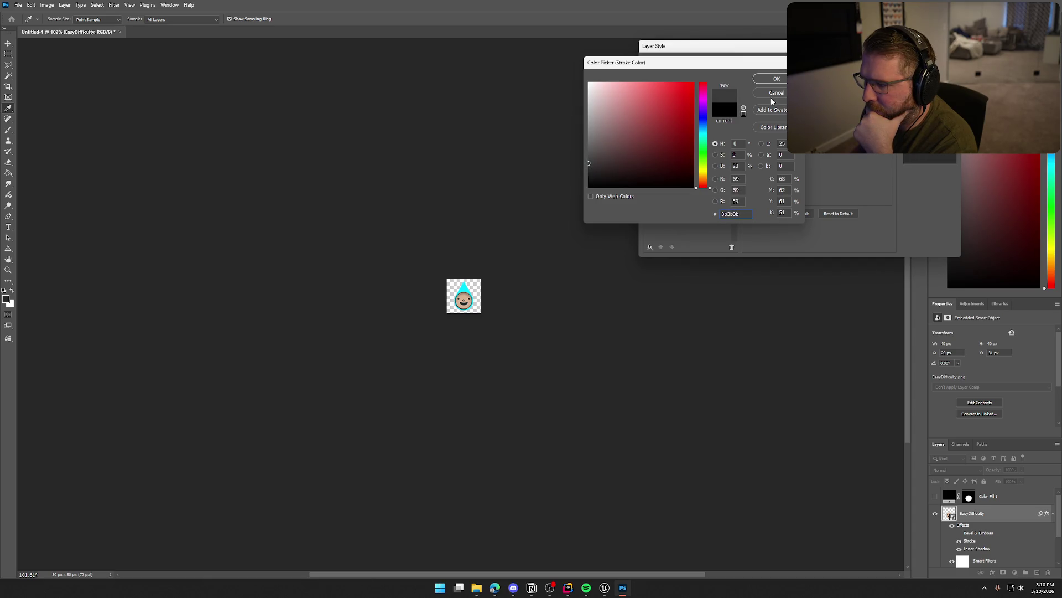
pyautogui.click(775, 81)
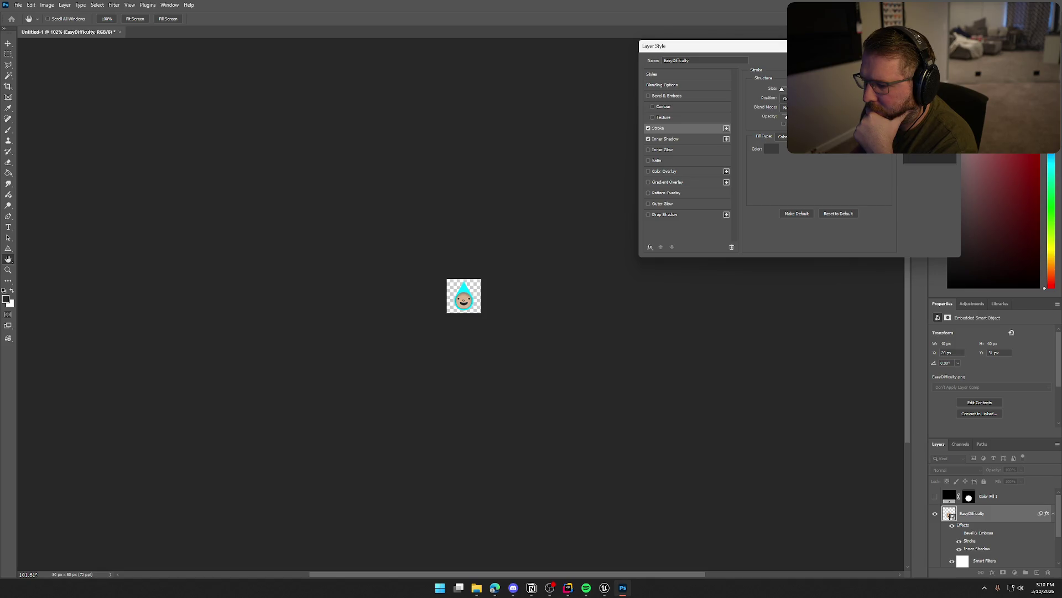
pyautogui.click(772, 149)
pyautogui.moveTo(592, 86); pyautogui.dragTo(564, 65)
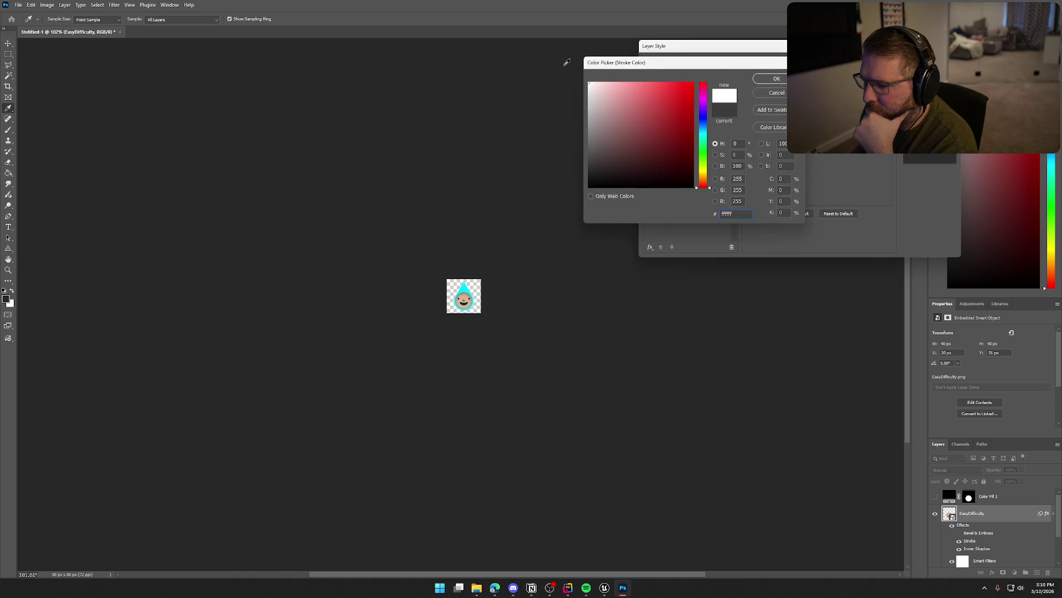
pyautogui.click(785, 91)
pyautogui.click(648, 128)
pyautogui.click(670, 218)
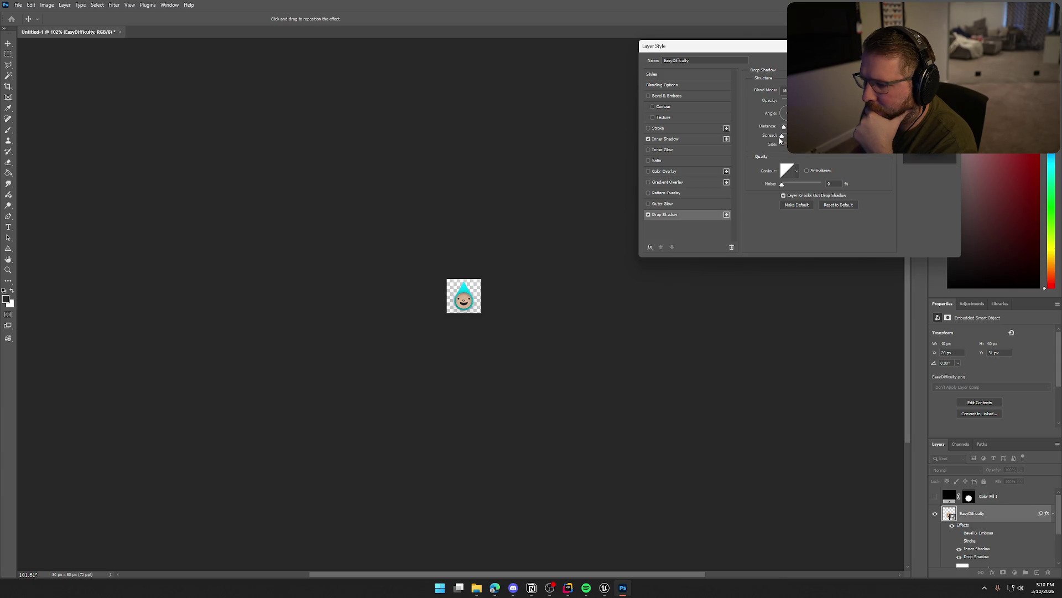
# Widen the drop shadow's spread, then remove it and try and discard a Satin effect
pyautogui.moveTo(782, 139)
pyautogui.mouseDown()
pyautogui.moveTo(786, 146)
pyautogui.moveTo(785, 130)
pyautogui.mouseUp()
pyautogui.click(648, 214)
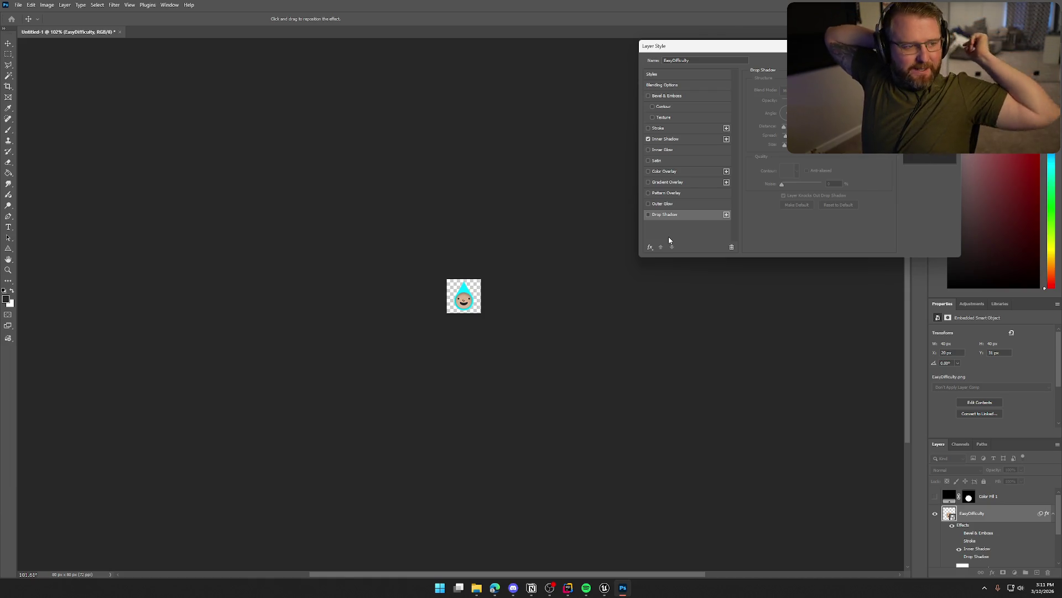
pyautogui.click(648, 161)
pyautogui.click(648, 160)
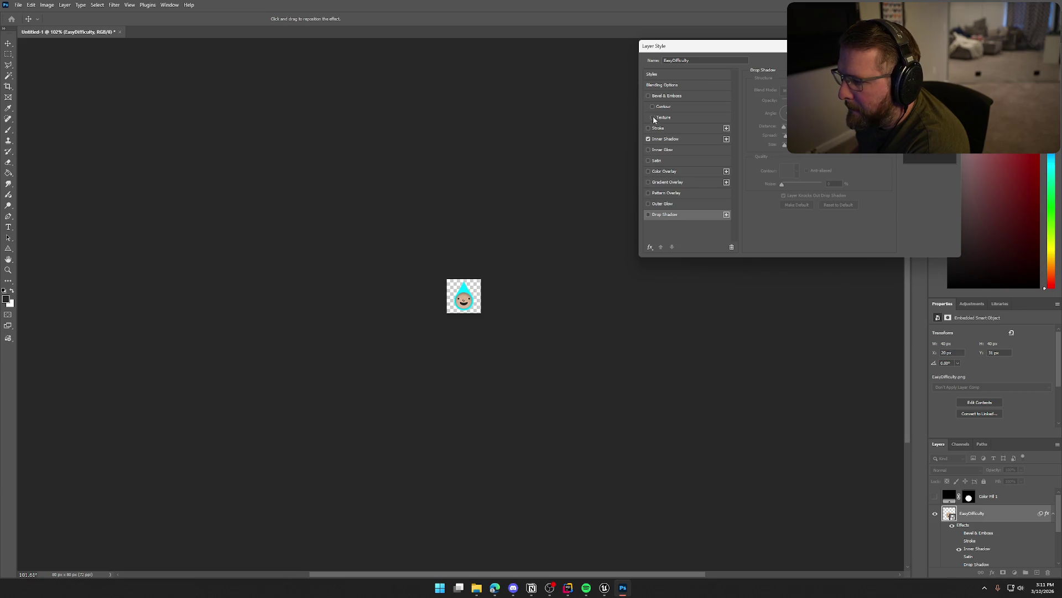
# Try Bevel & Emboss with contour and texture, turn them off, and apply with only Inner Shadow
pyautogui.click(649, 96)
pyautogui.click(649, 97)
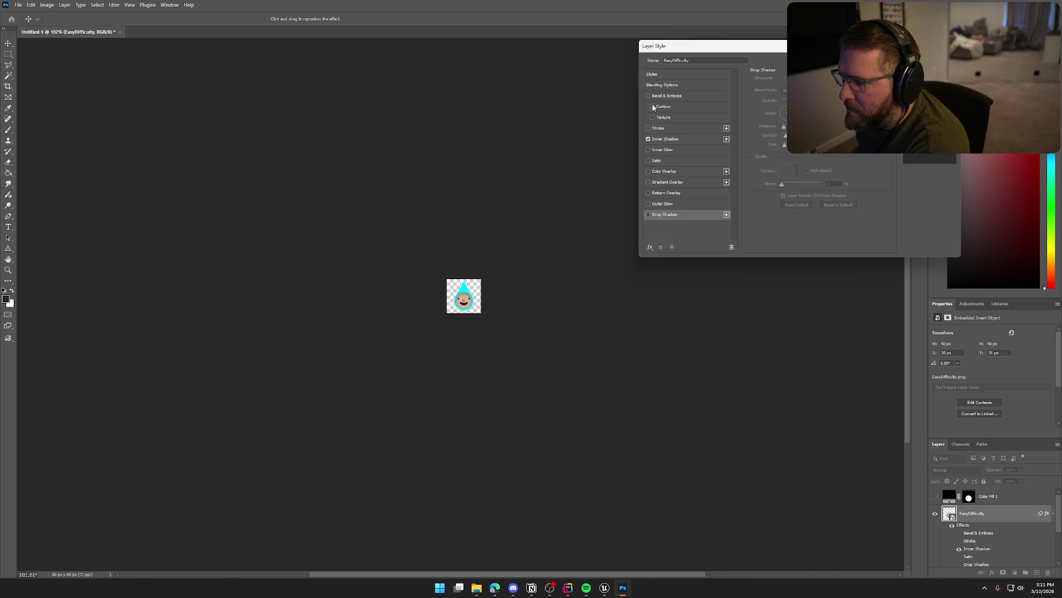
pyautogui.click(653, 107)
pyautogui.click(653, 107)
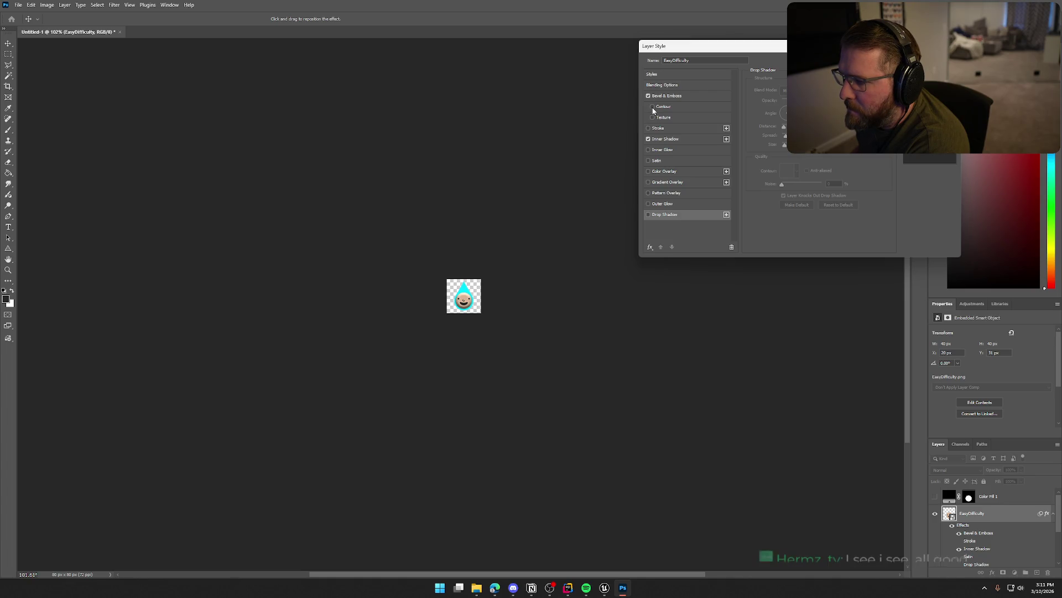
pyautogui.click(653, 117)
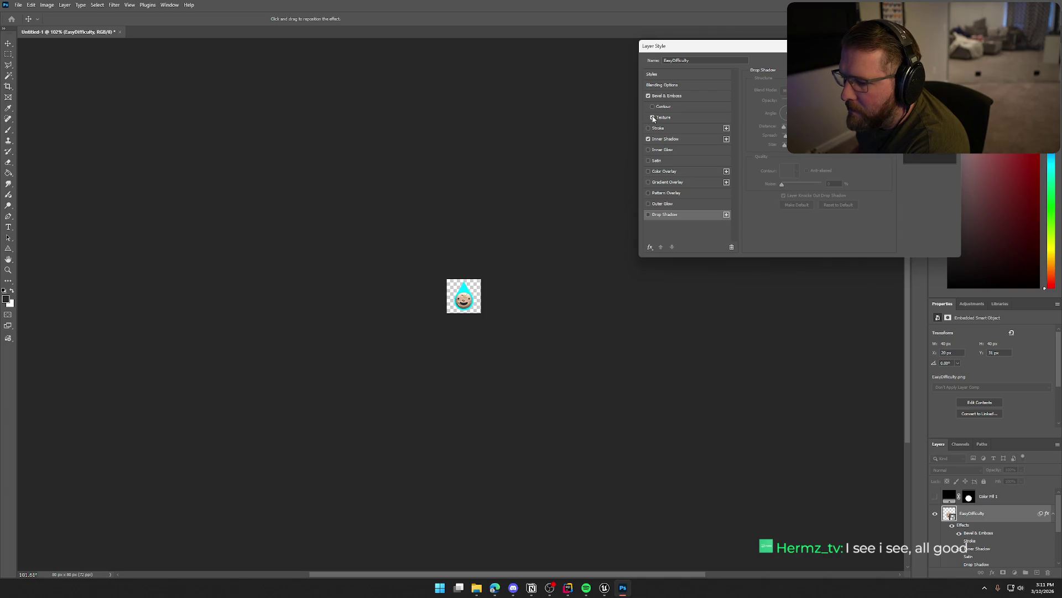
pyautogui.click(648, 96)
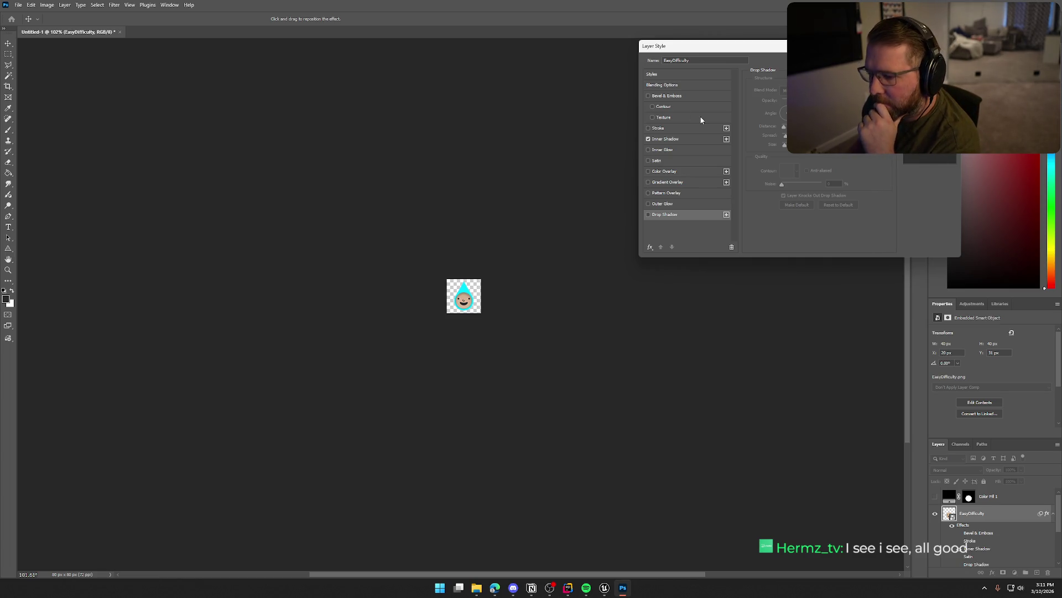
pyautogui.click(667, 141)
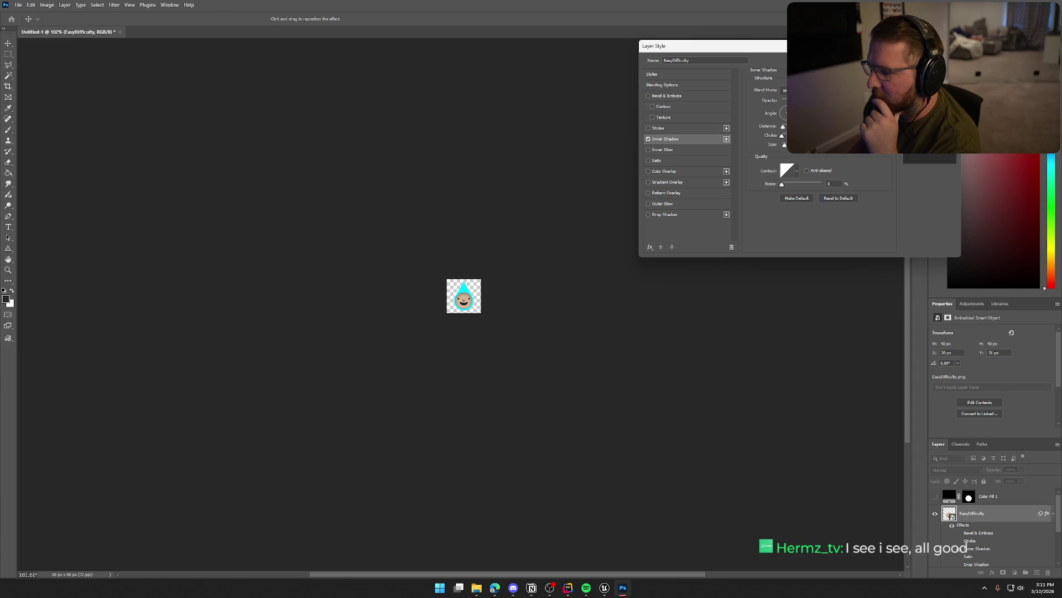
pyautogui.press('Return')
pyautogui.click(507, 247)
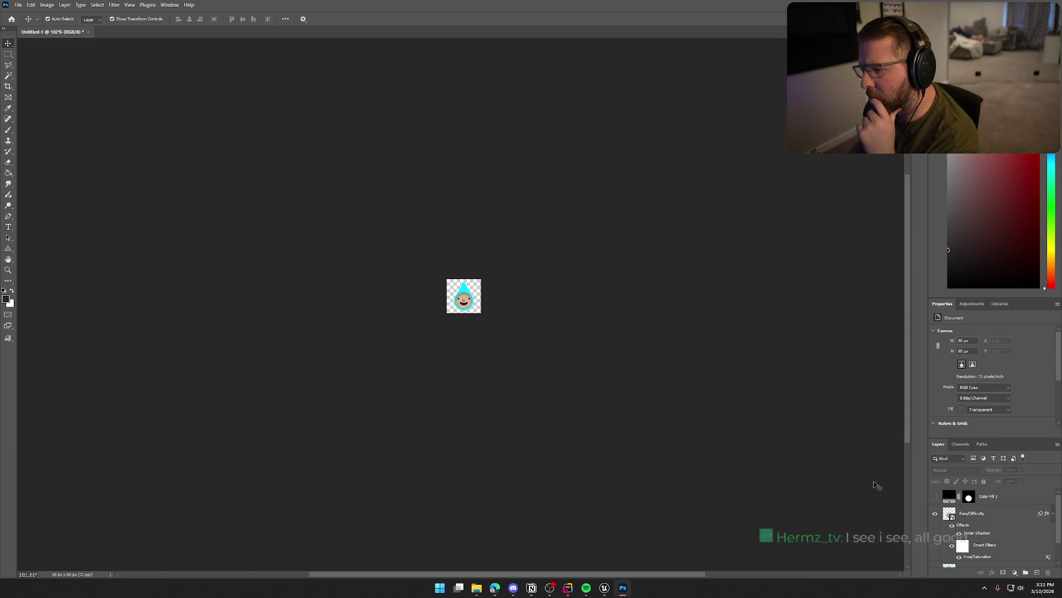
# Set Triangle 1's fill to white, then bring up the UI_GameHUD widget in Unreal Engine
pyautogui.click(996, 512)
pyautogui.scroll(-1, 996, 526)
pyautogui.click(1012, 543)
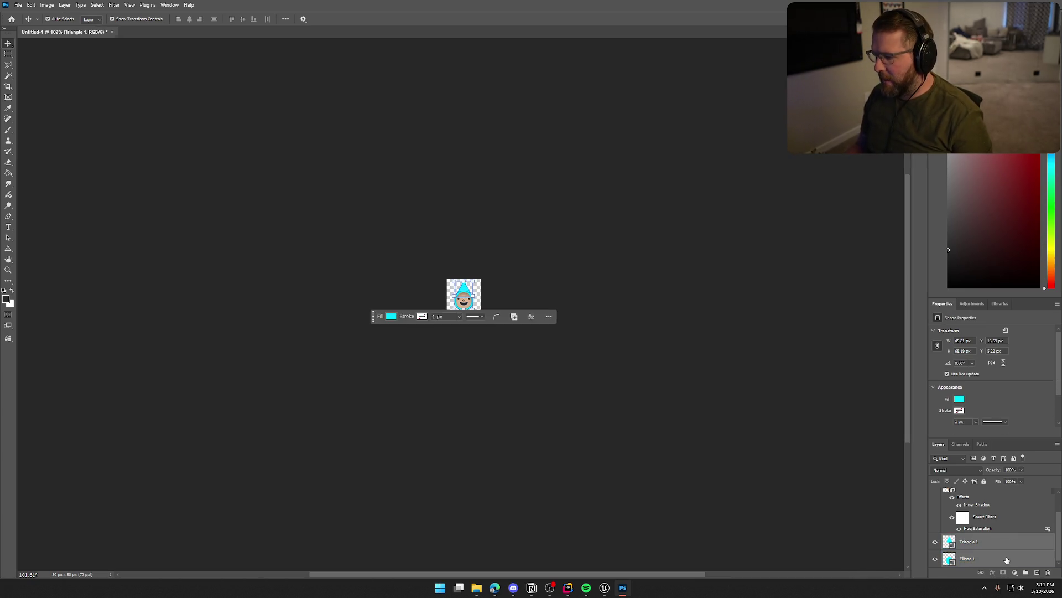
pyautogui.click(960, 399)
pyautogui.click(976, 443)
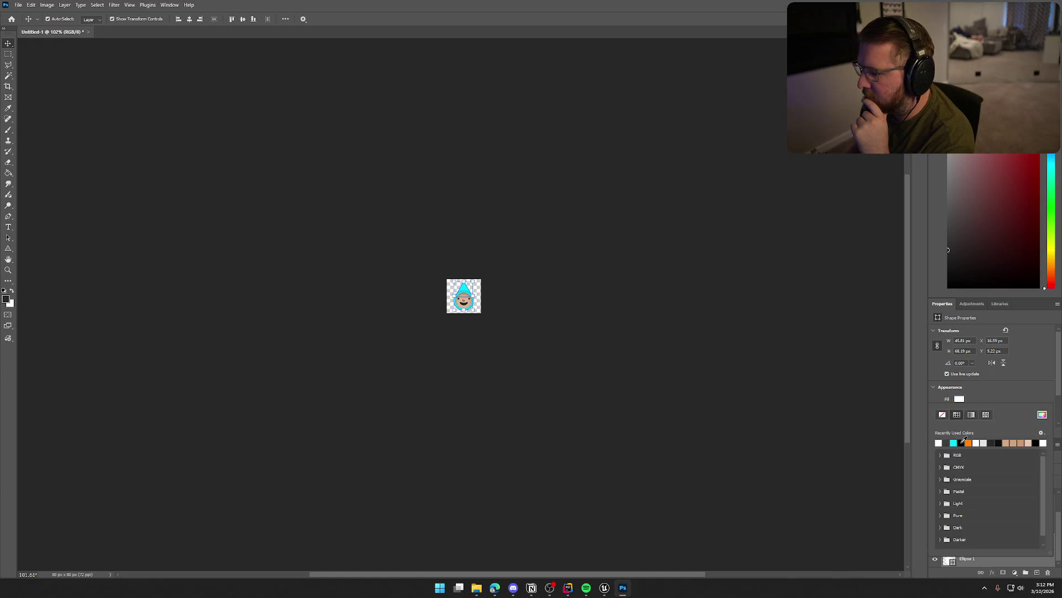
pyautogui.click(630, 306)
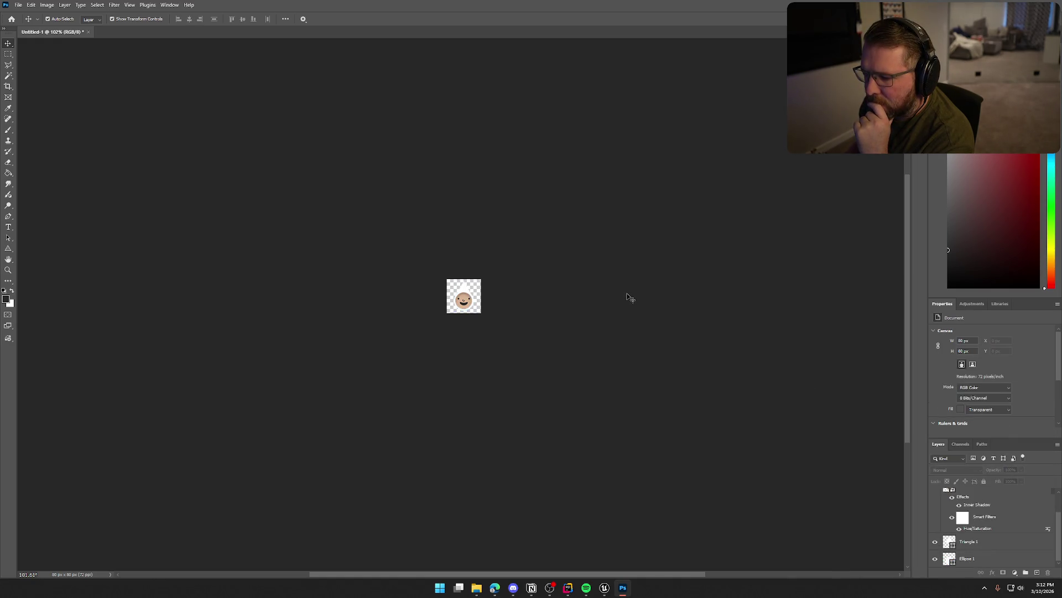
pyautogui.click(604, 587)
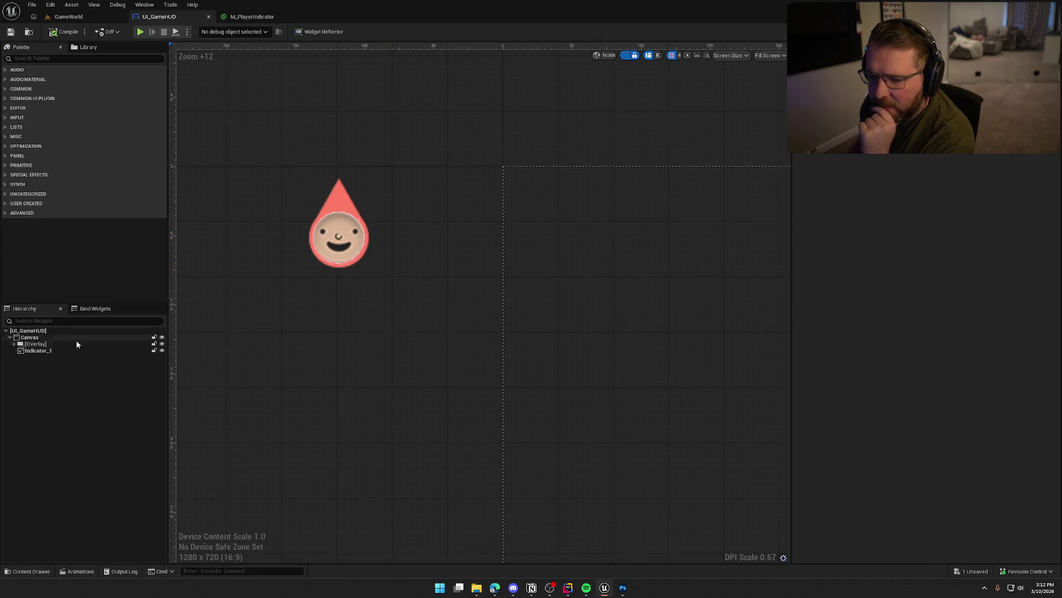
# Set the PlayerIndicator texture's compression to Default (BC1 or BC3 with A), save it, and return to Photoshop
pyautogui.click(247, 17)
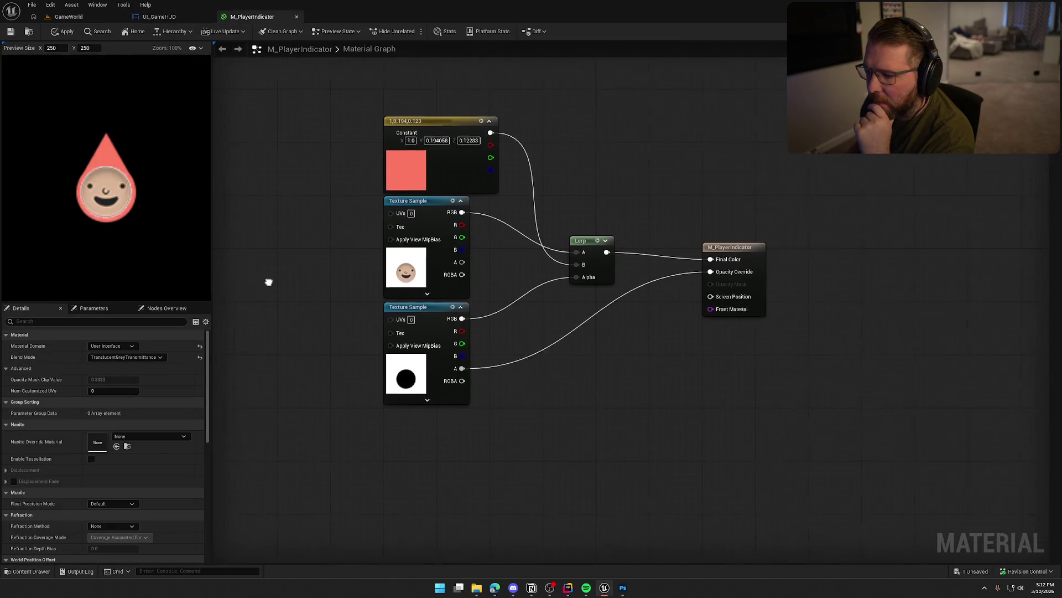
pyautogui.moveTo(276, 302); pyautogui.dragTo(259, 302)
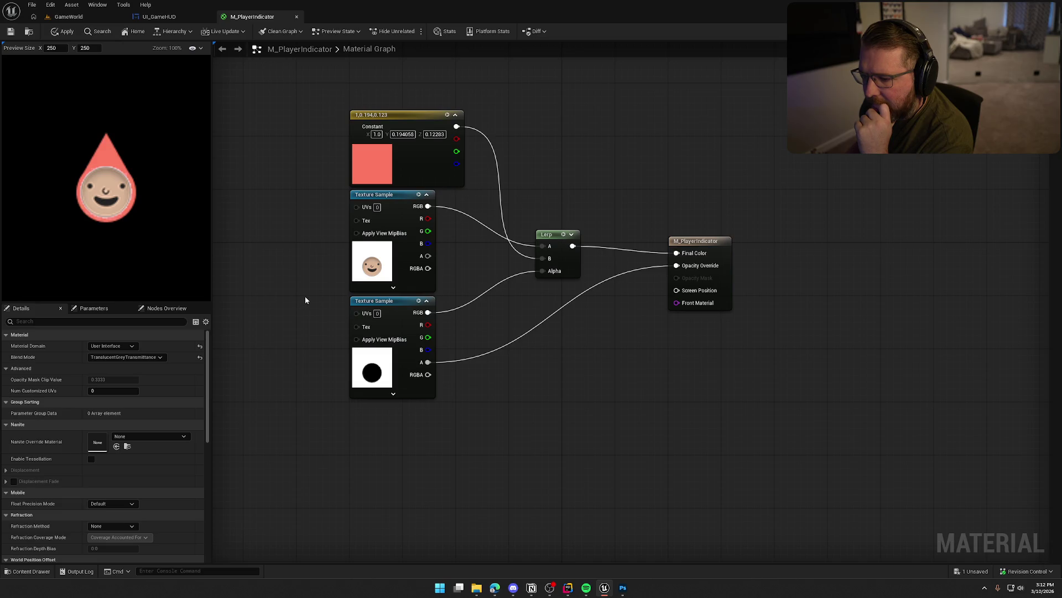
pyautogui.doubleClick(369, 269)
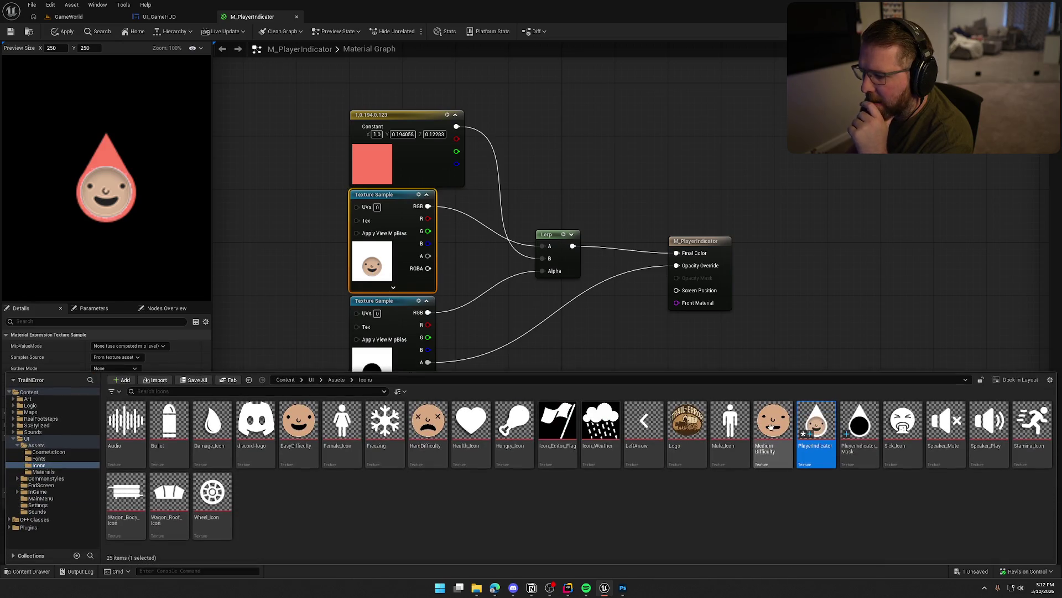
pyautogui.doubleClick(838, 439)
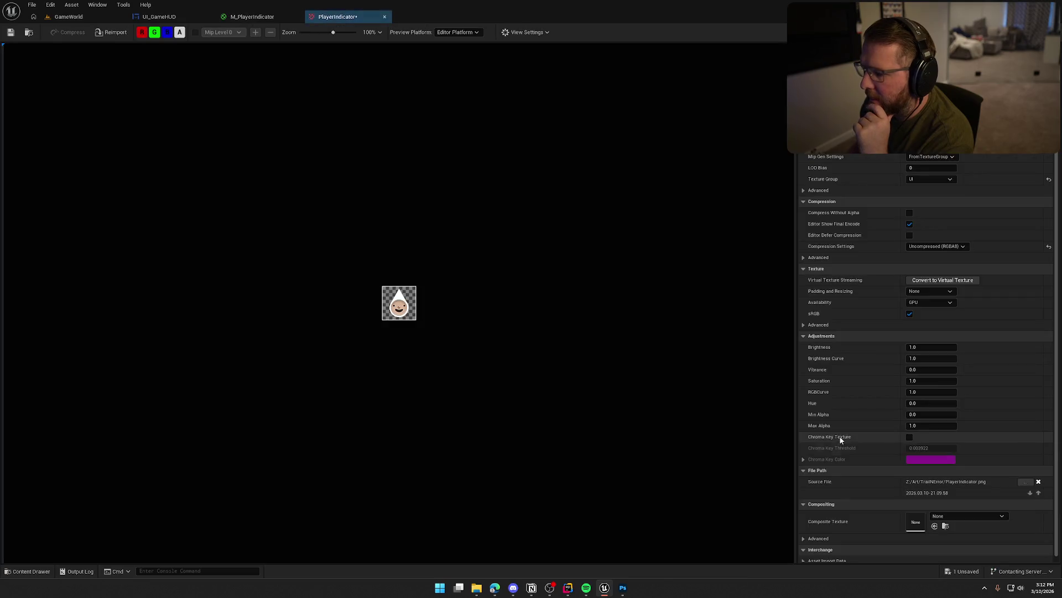
pyautogui.click(938, 247)
pyautogui.click(941, 255)
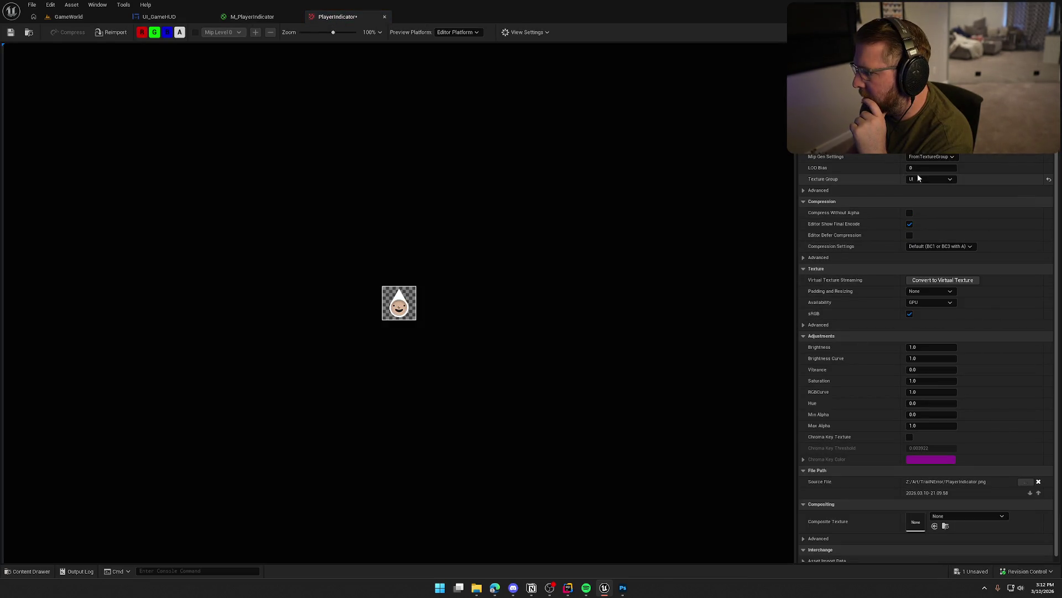
pyautogui.hotkey('ctrl', 's')
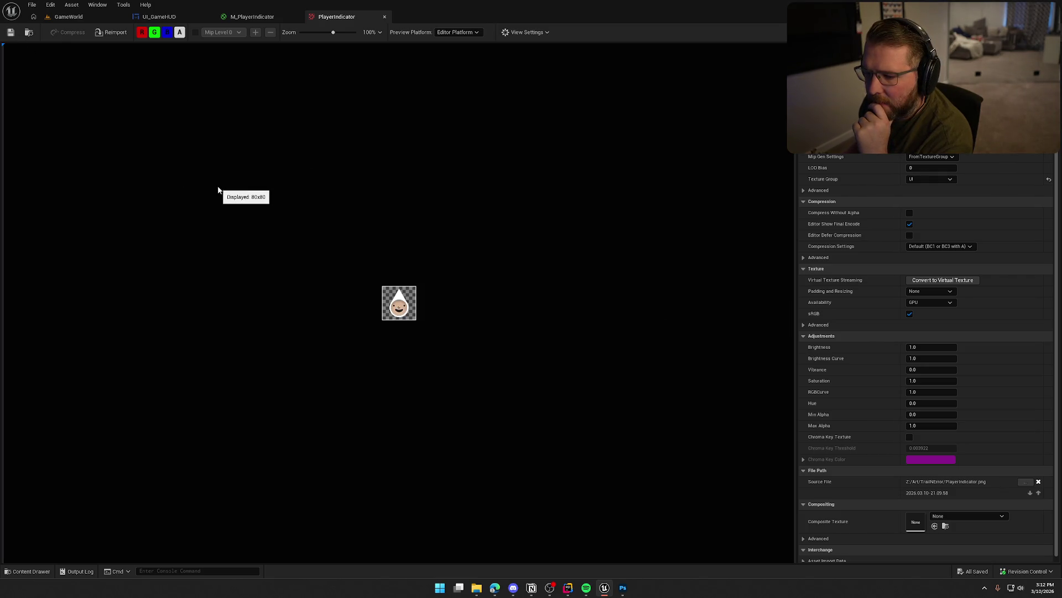
pyautogui.click(235, 17)
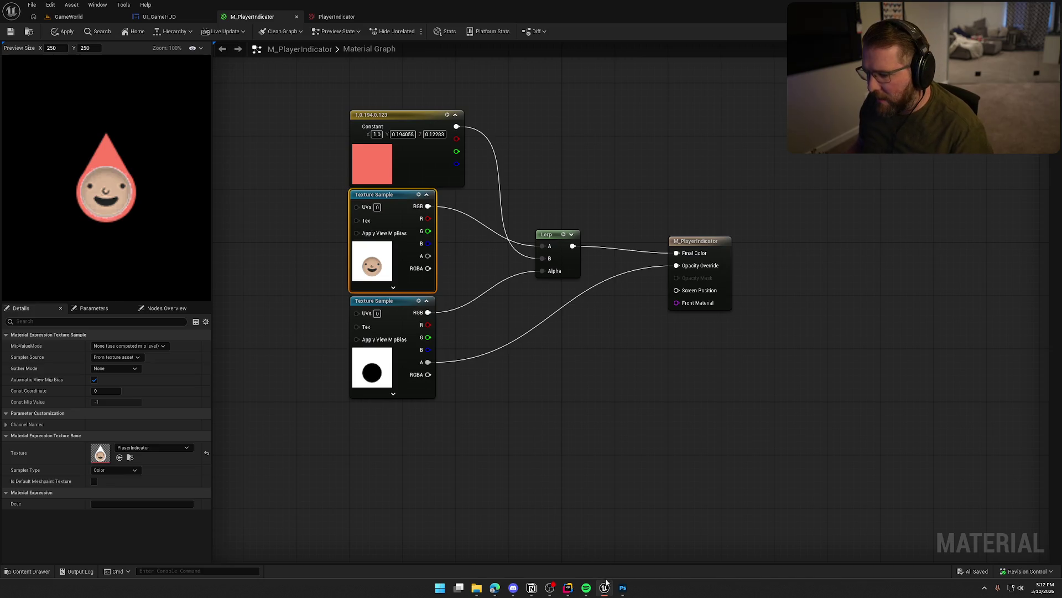
pyautogui.click(623, 587)
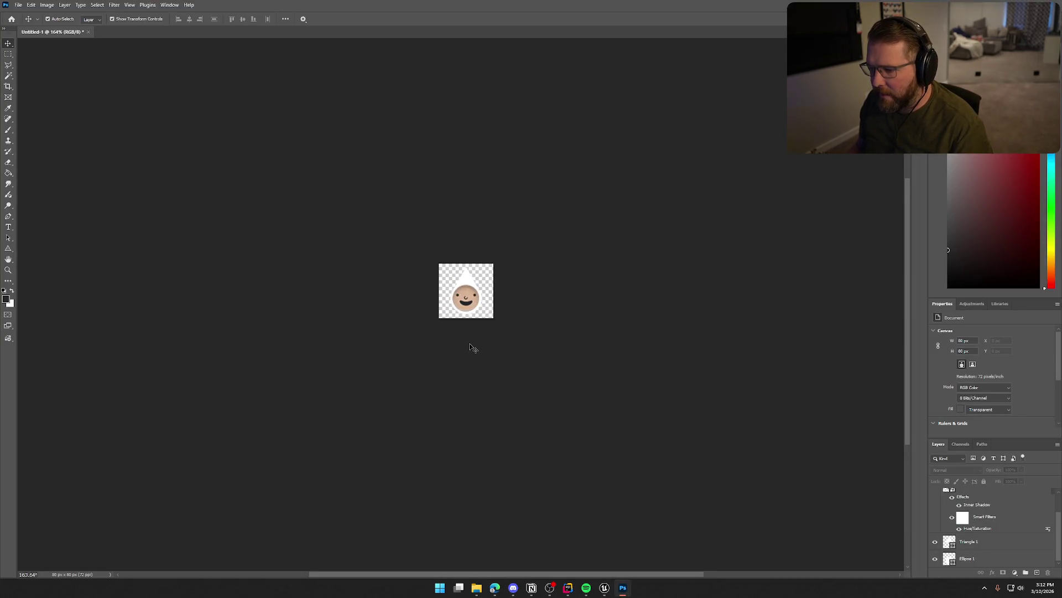
# Show the black Color Fill 1 circle and enlarge it to about 41 px
pyautogui.hotkey('ctrl', '+')
pyautogui.click(938, 528)
pyautogui.click(936, 497)
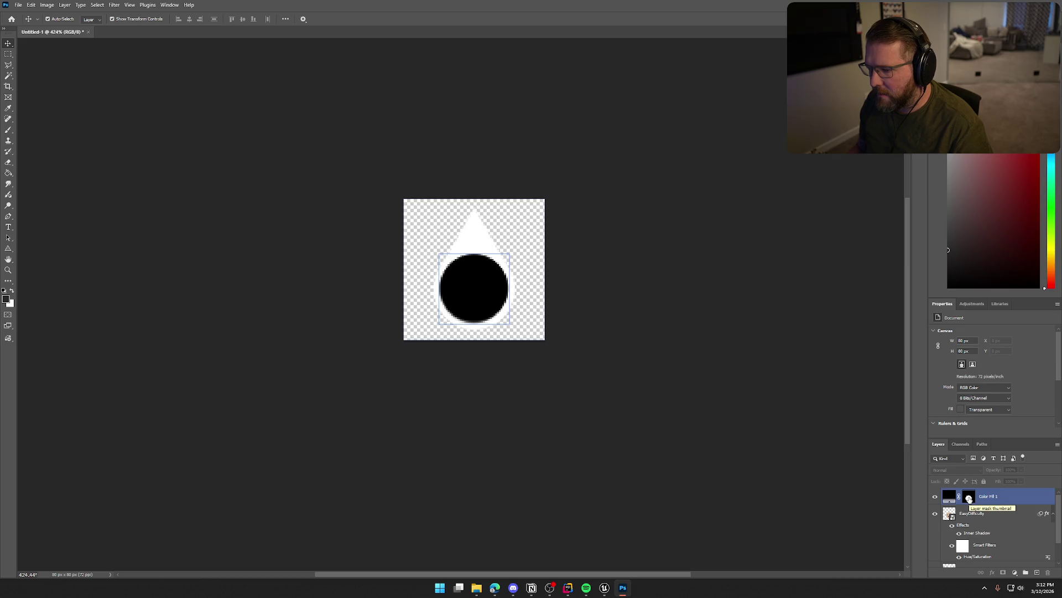
pyautogui.click(308, 379)
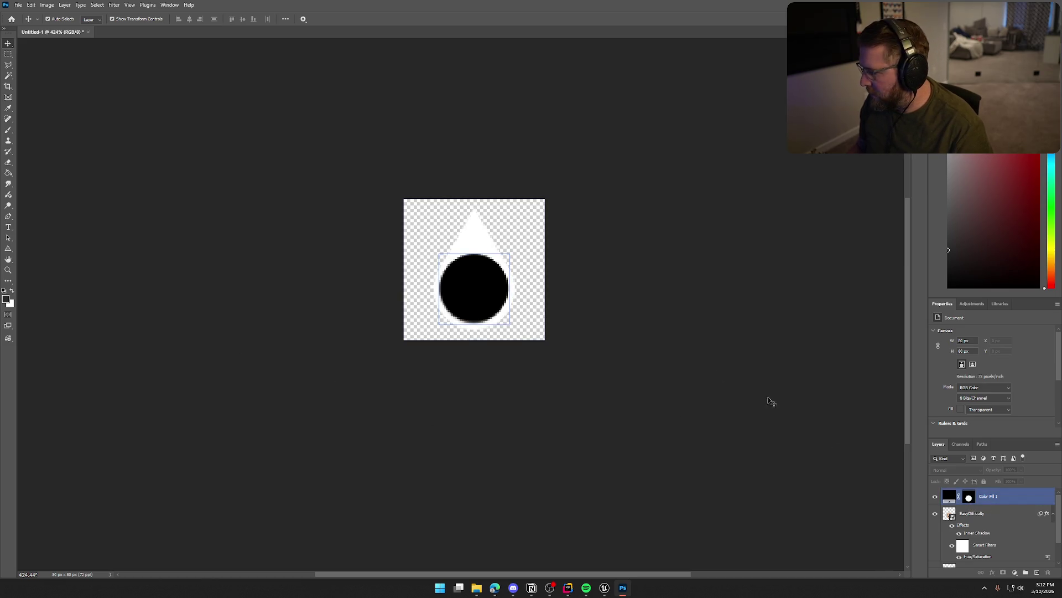
pyautogui.hotkey('ctrl', 'z')
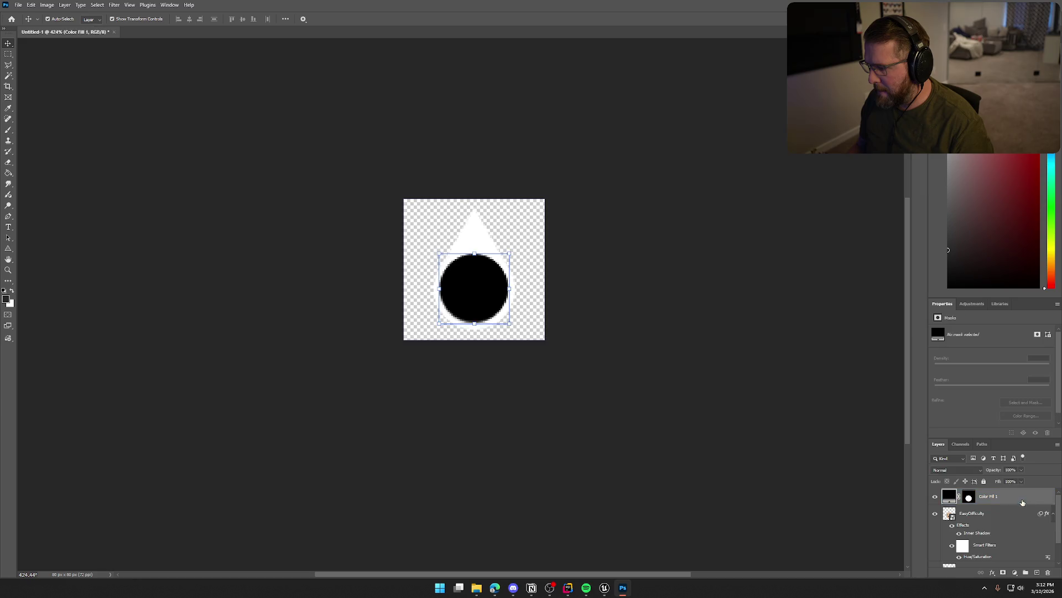
pyautogui.hotkey('ctrl', 't')
pyautogui.moveTo(509, 323); pyautogui.dragTo(513, 326)
pyautogui.press('Return')
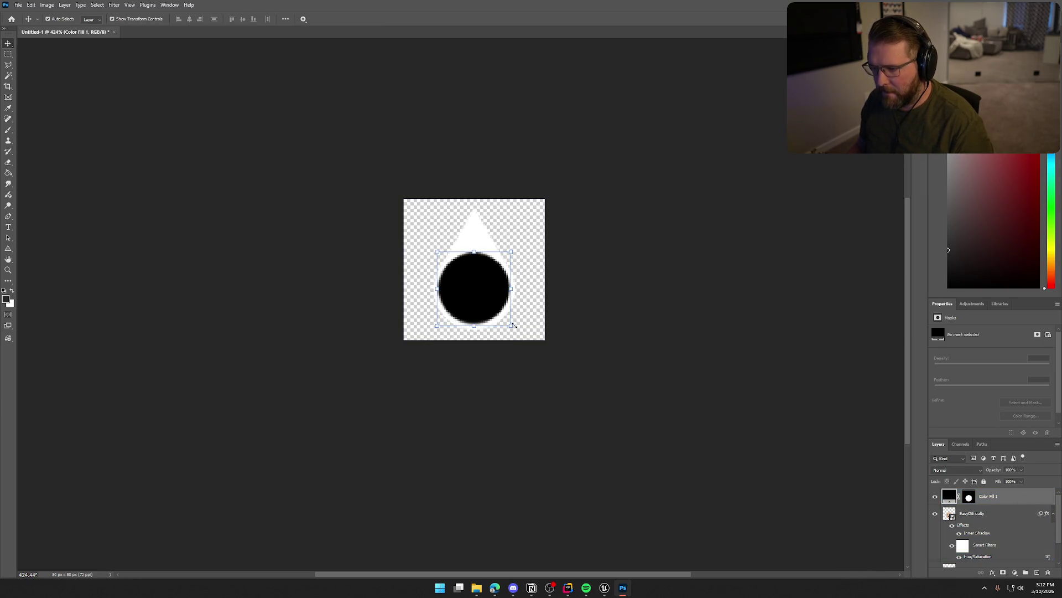
# Quick Export the image as PNG over PlayerIndicator_Mask.png, then switch to Unreal Engine
pyautogui.click(193, 156)
pyautogui.click(20, 5)
pyautogui.moveTo(66, 150)
pyautogui.click(145, 150)
pyautogui.click(414, 228)
pyautogui.click(699, 441)
pyautogui.click(550, 293)
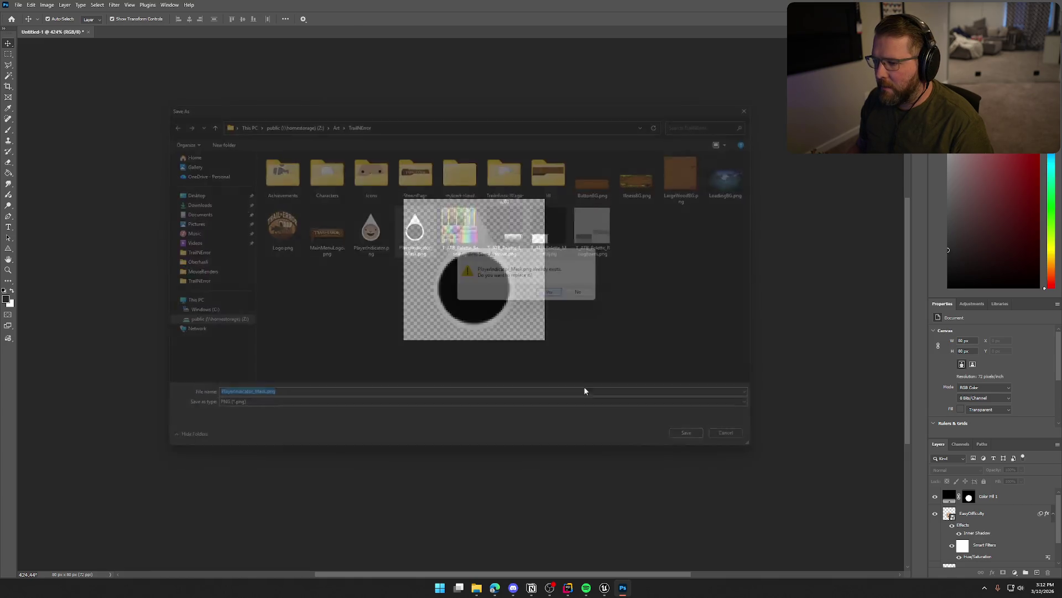
pyautogui.click(604, 587)
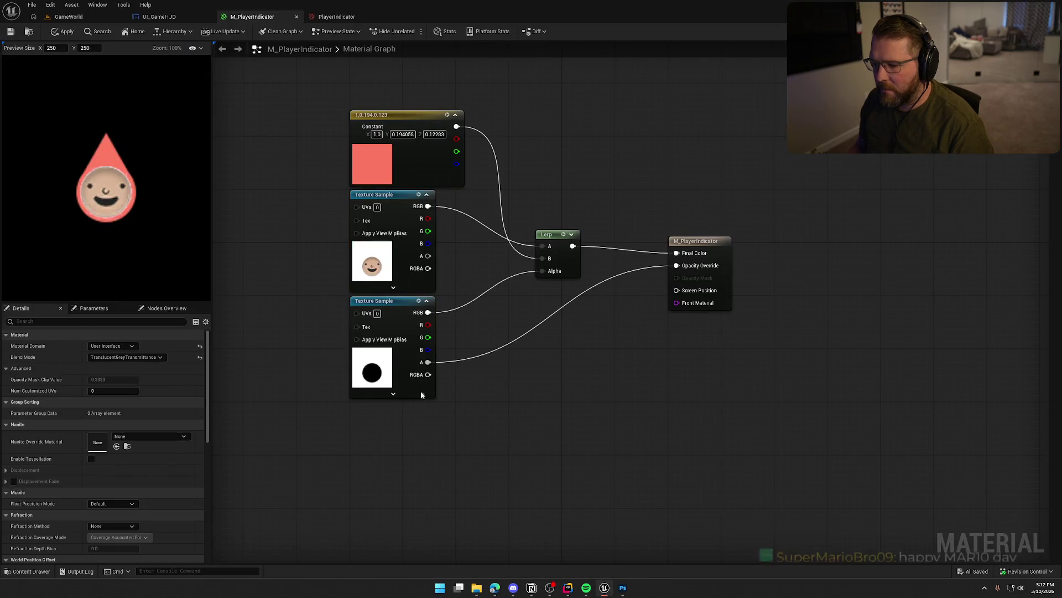
# Reimport PlayerIndicator_Mask from the Content Drawer, close the drawer, and return to Photoshop
pyautogui.hotkey('ctrl', 'space')
pyautogui.click(852, 423)
pyautogui.rightClick(858, 414)
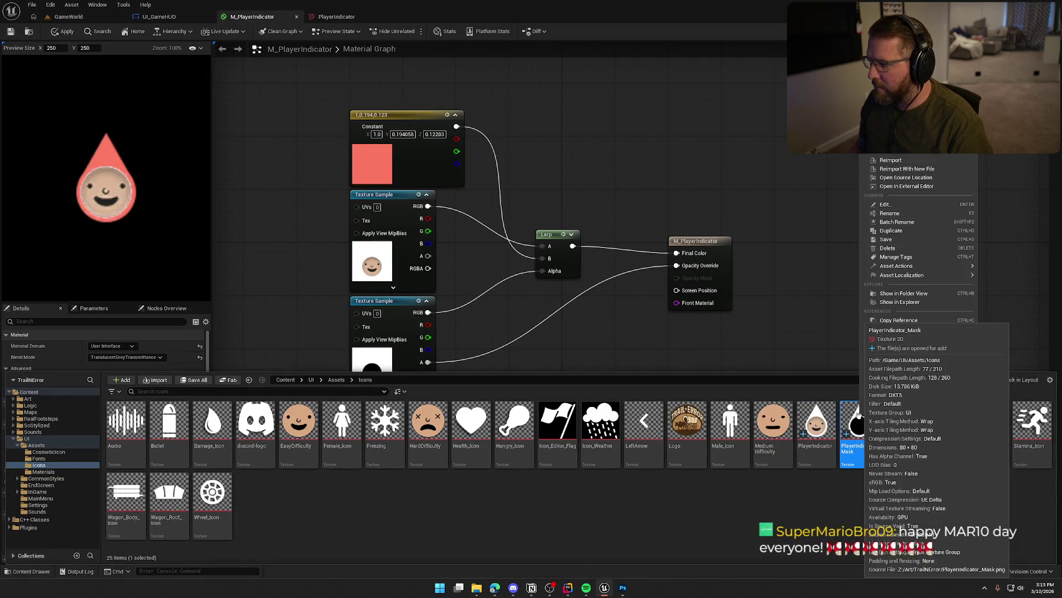
pyautogui.click(891, 161)
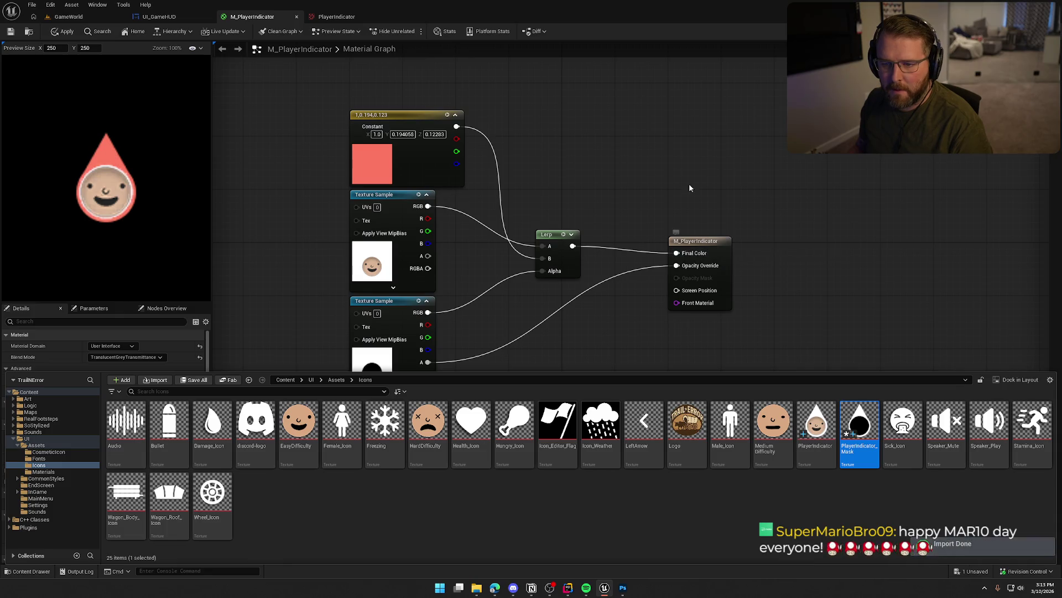
pyautogui.click(663, 162)
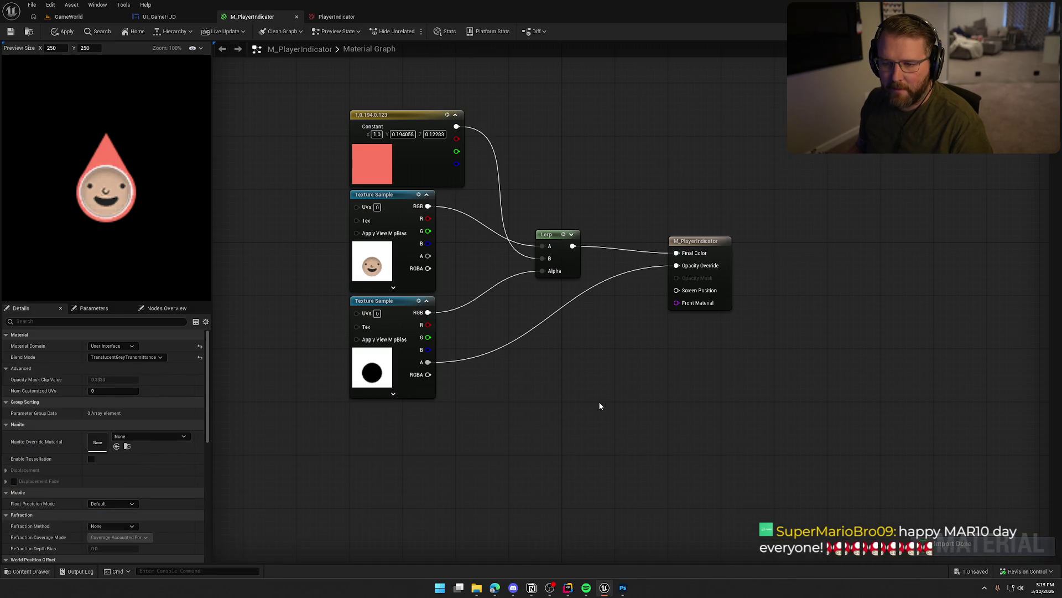
pyautogui.click(623, 587)
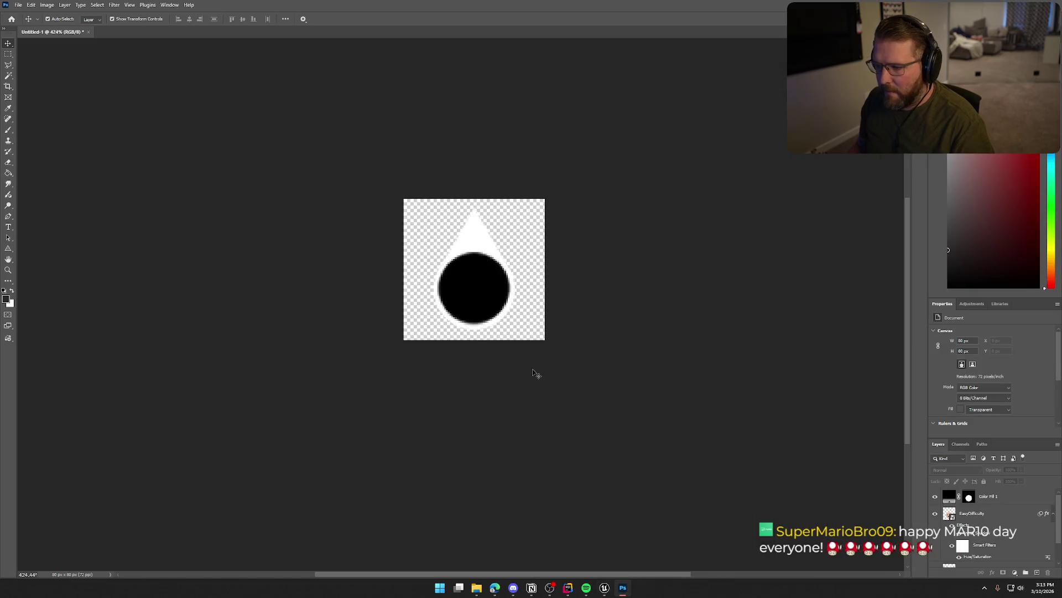
# Shrink the black Color Fill 1 circle to 91.6%
pyautogui.click(1007, 502)
pyautogui.hotkey('ctrl', 't')
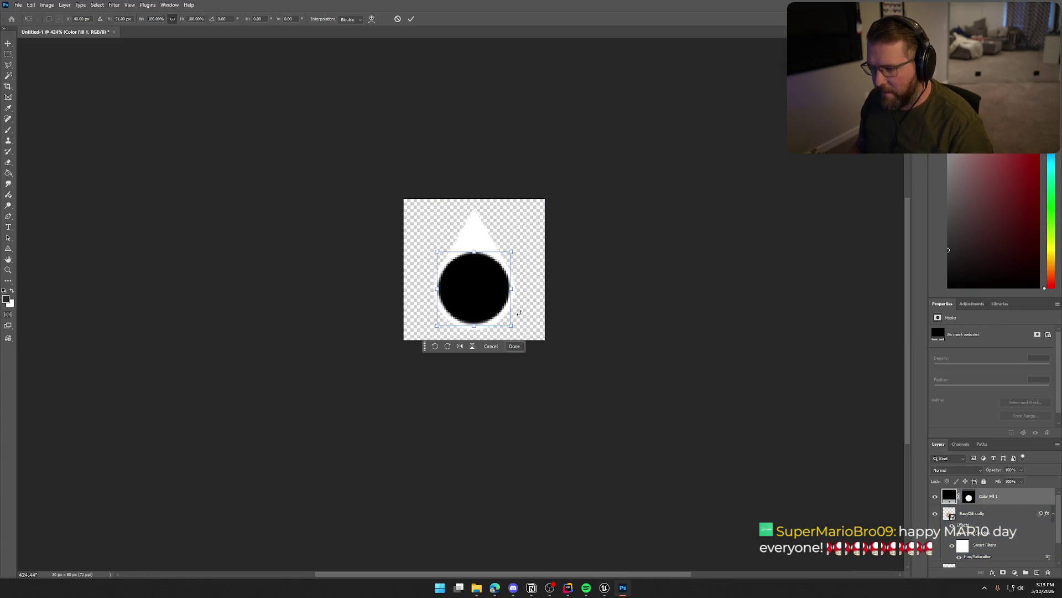
pyautogui.moveTo(509, 326); pyautogui.dragTo(506, 323)
pyautogui.press('Return')
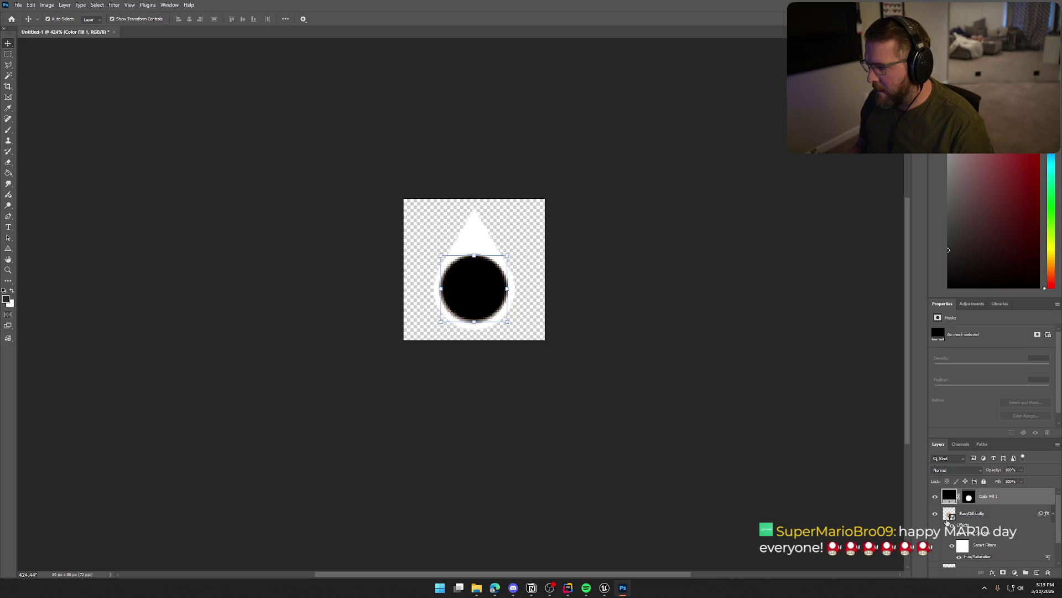
pyautogui.click(703, 389)
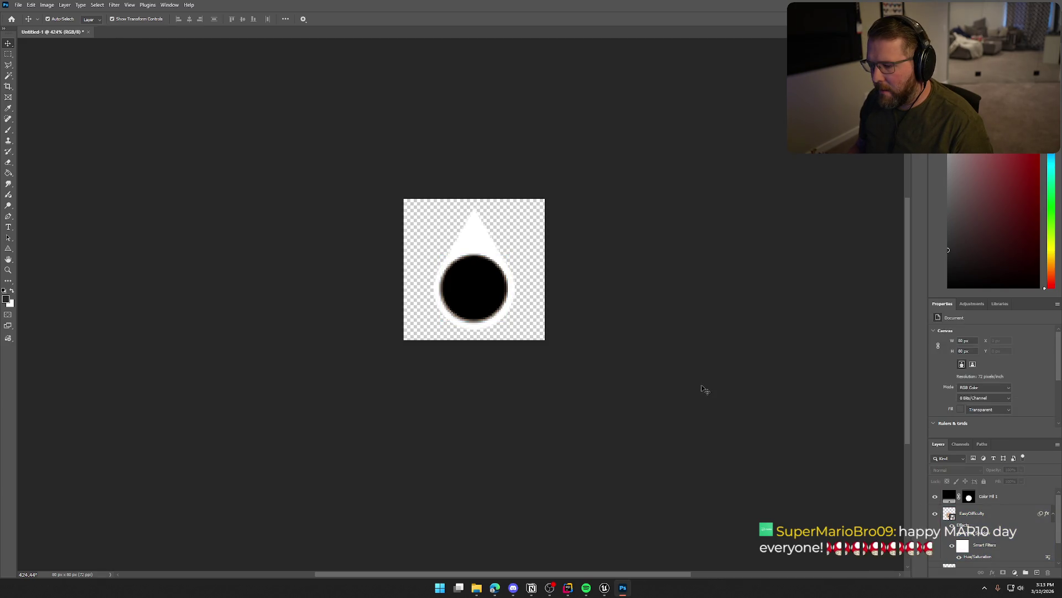
pyautogui.scroll(-5, 626, 375)
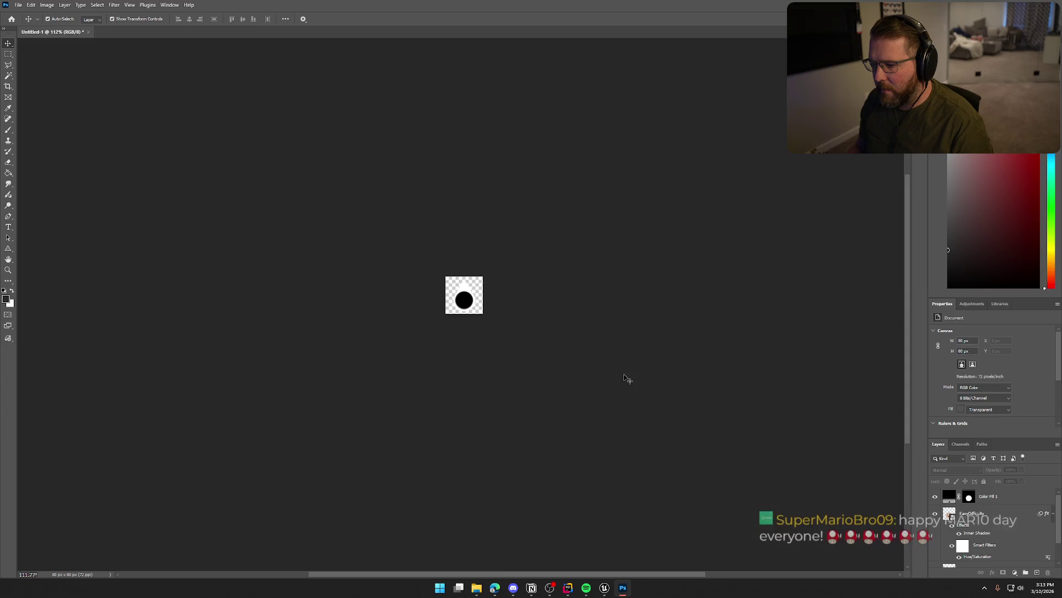
pyautogui.scroll(3, 633, 360)
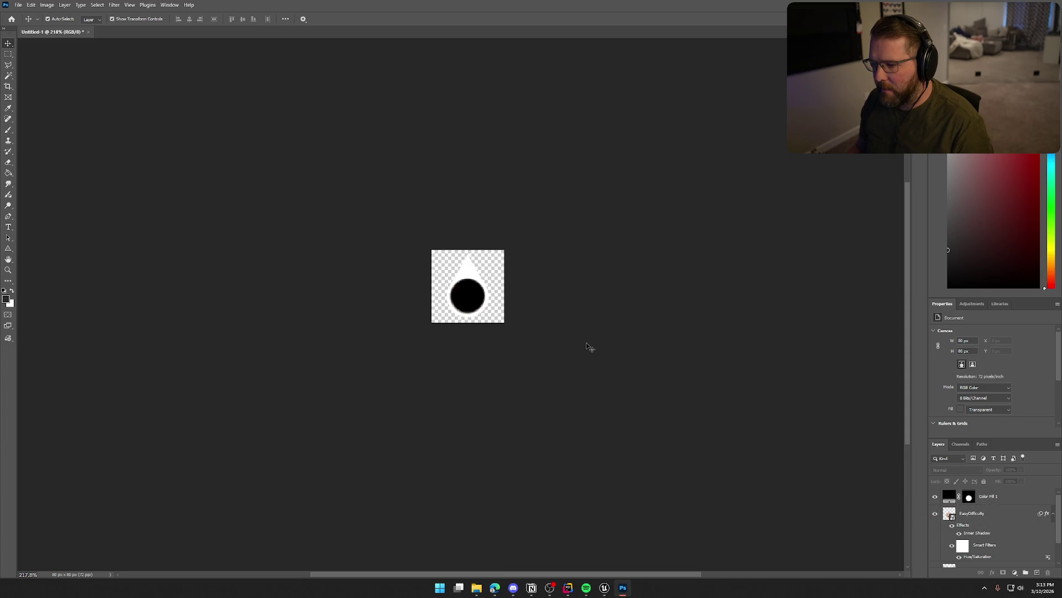
# Quick Export the image as PNG over PlayerIndicator_Mask.png and switch back to Unreal Engine
pyautogui.click(18, 5)
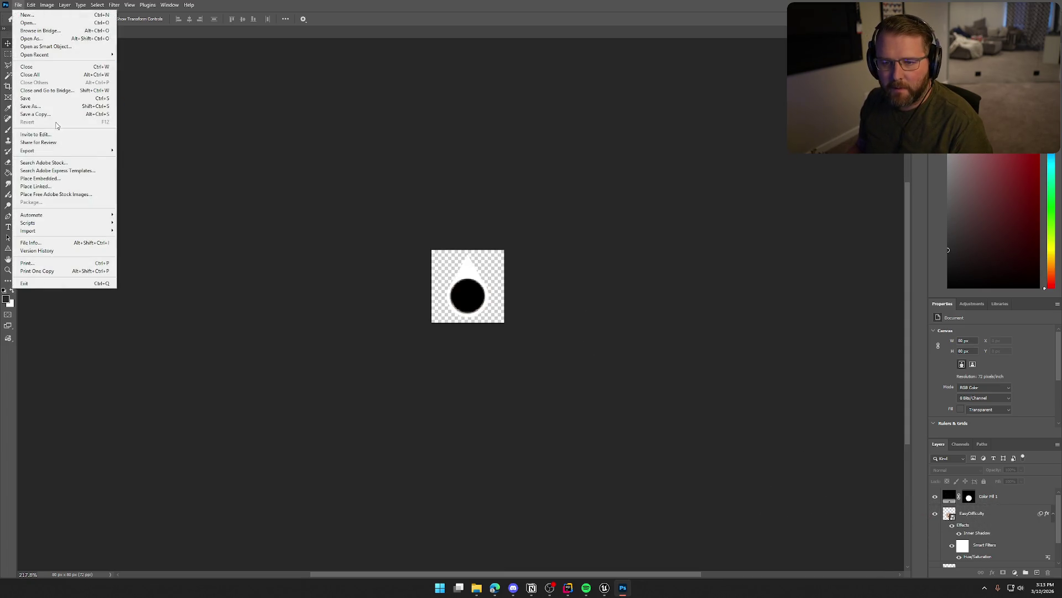
pyautogui.moveTo(76, 149)
pyautogui.click(139, 150)
pyautogui.click(414, 229)
pyautogui.click(701, 441)
pyautogui.click(552, 293)
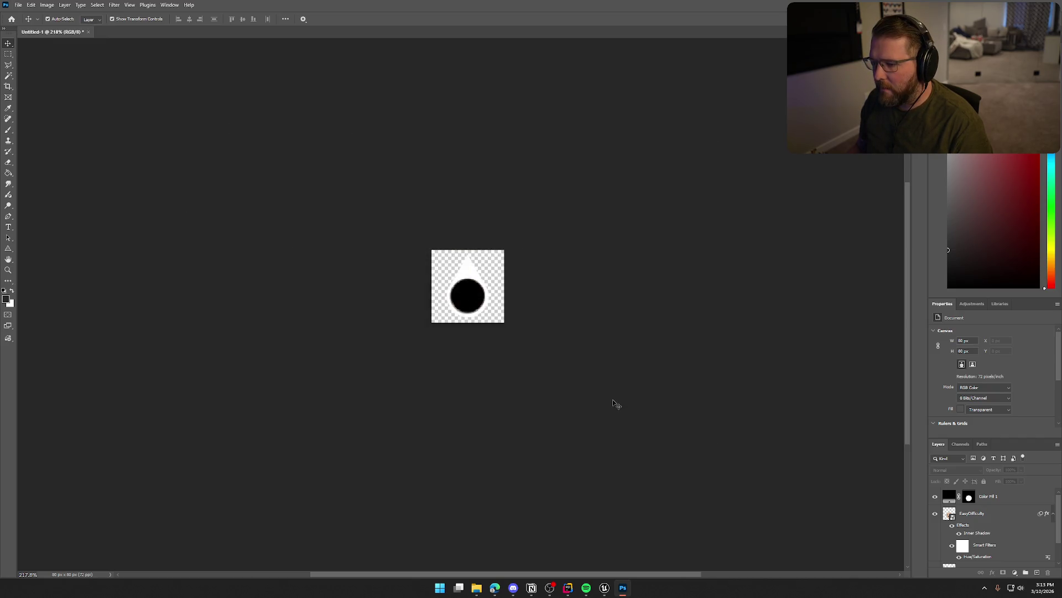
pyautogui.hotkey('alt', 'Tab')
pyautogui.hotkey('ctrl', 'space')
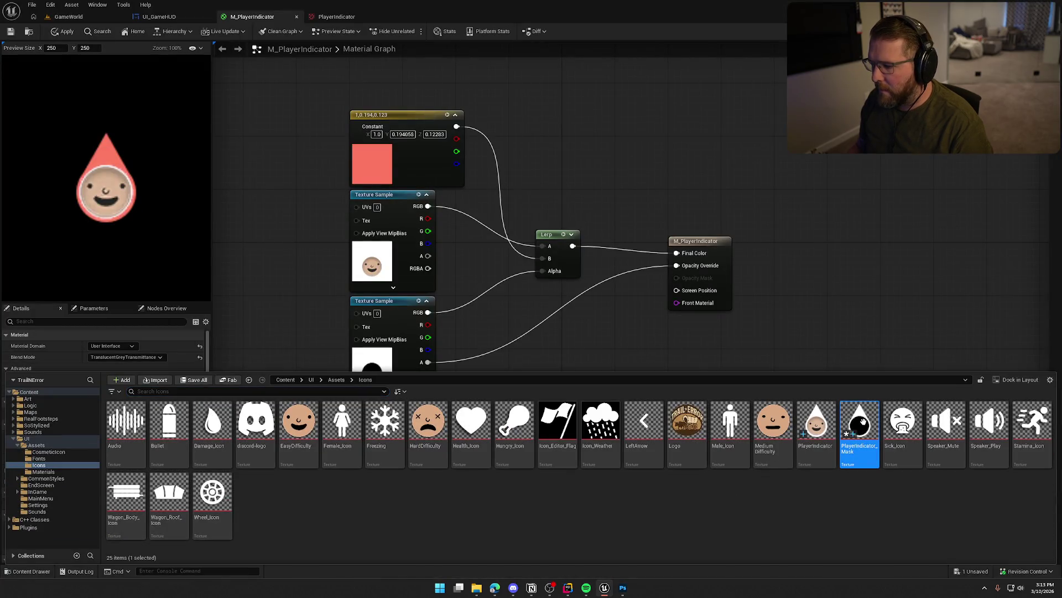
# Reimport the resized PlayerIndicator_Mask texture, then open UI_GameHUD and select its Overlay widget
pyautogui.rightClick(860, 426)
pyautogui.click(897, 170)
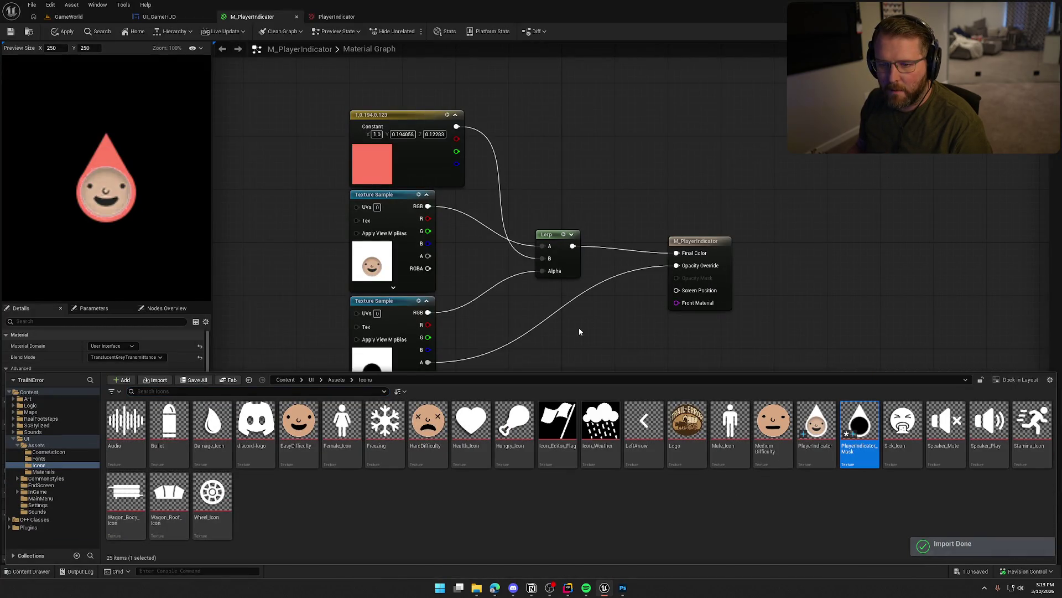
pyautogui.click(529, 335)
pyautogui.scroll(4, 111, 186)
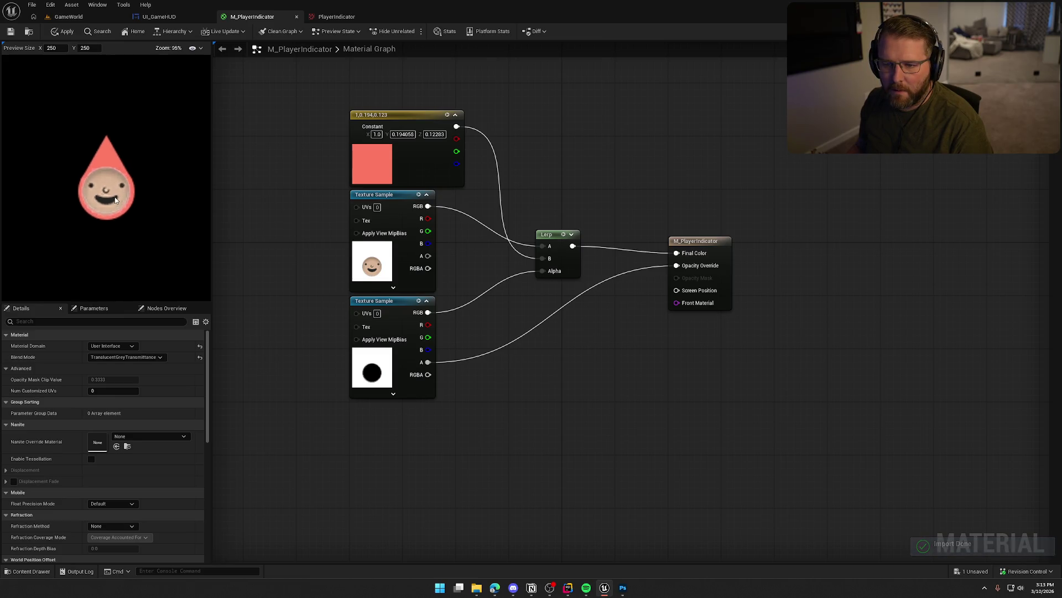
pyautogui.scroll(-4, 122, 196)
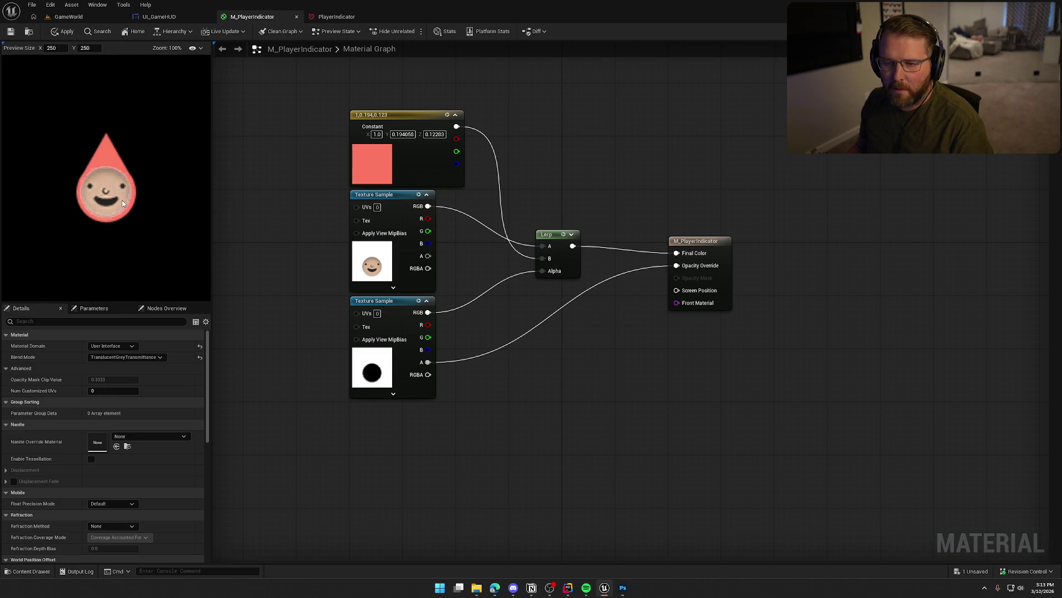
pyautogui.click(159, 17)
pyautogui.click(392, 337)
pyautogui.scroll(-8, 391, 337)
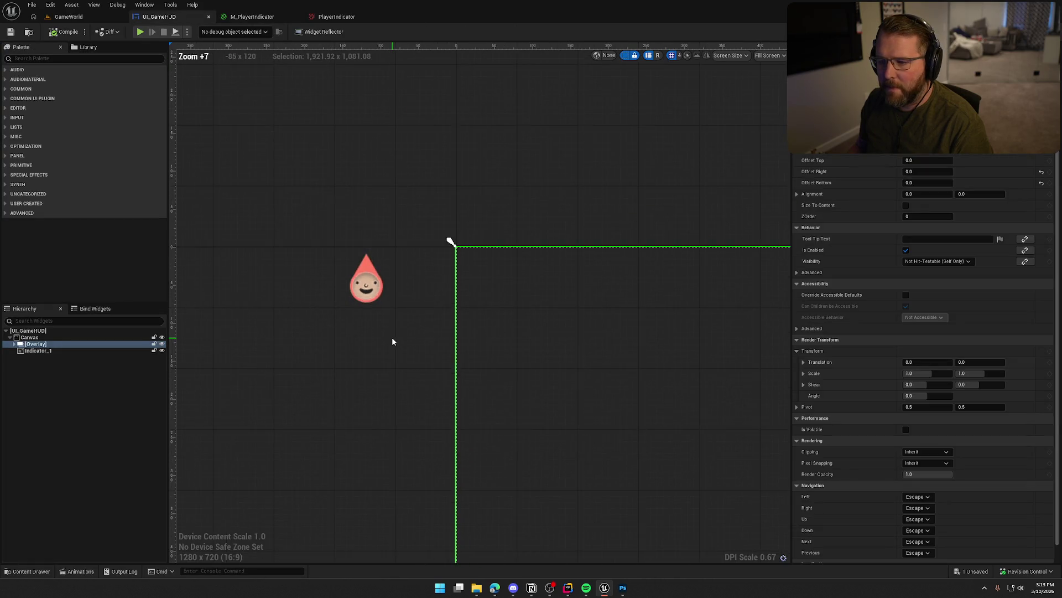
# Pan and zoom the UI_GameHUD designer to frame the red teardrop indicator, then return to M_PlayerIndicator
pyautogui.moveTo(494, 378); pyautogui.dragTo(412, 290)
pyautogui.scroll(-1, 409, 290)
pyautogui.scroll(1, 409, 291)
pyautogui.scroll(-3, 409, 291)
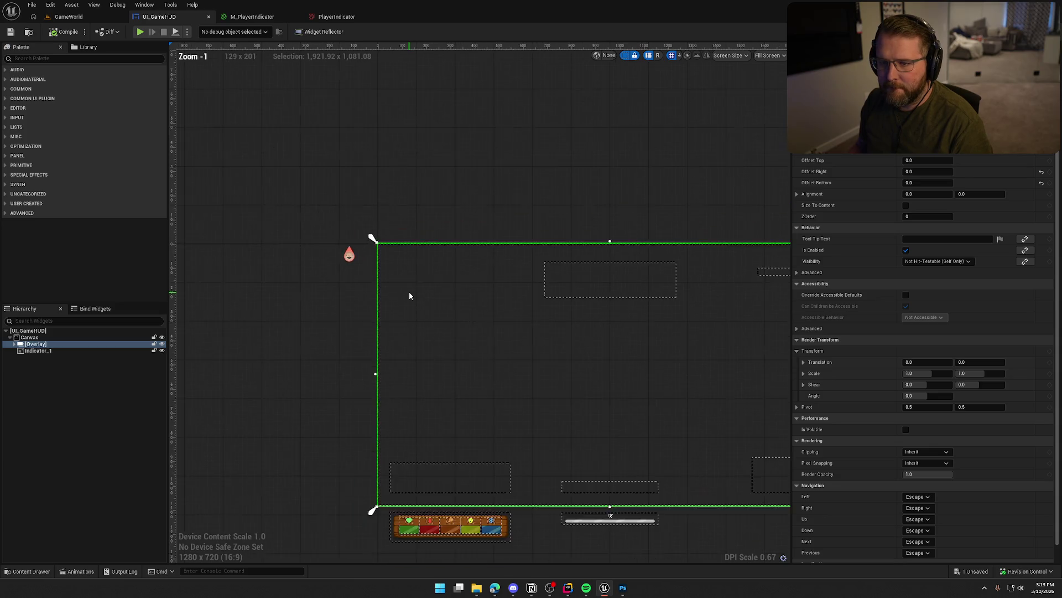
pyautogui.scroll(1, 410, 291)
pyautogui.click(412, 161)
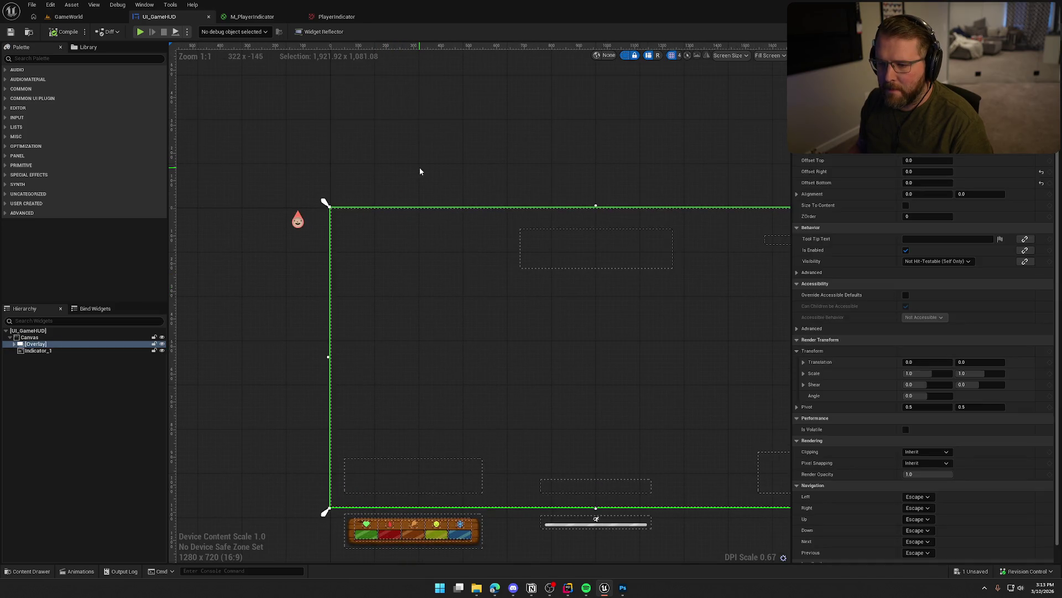
pyautogui.moveTo(419, 167)
pyautogui.mouseDown()
pyautogui.moveTo(308, 109)
pyautogui.moveTo(363, 130)
pyautogui.mouseUp()
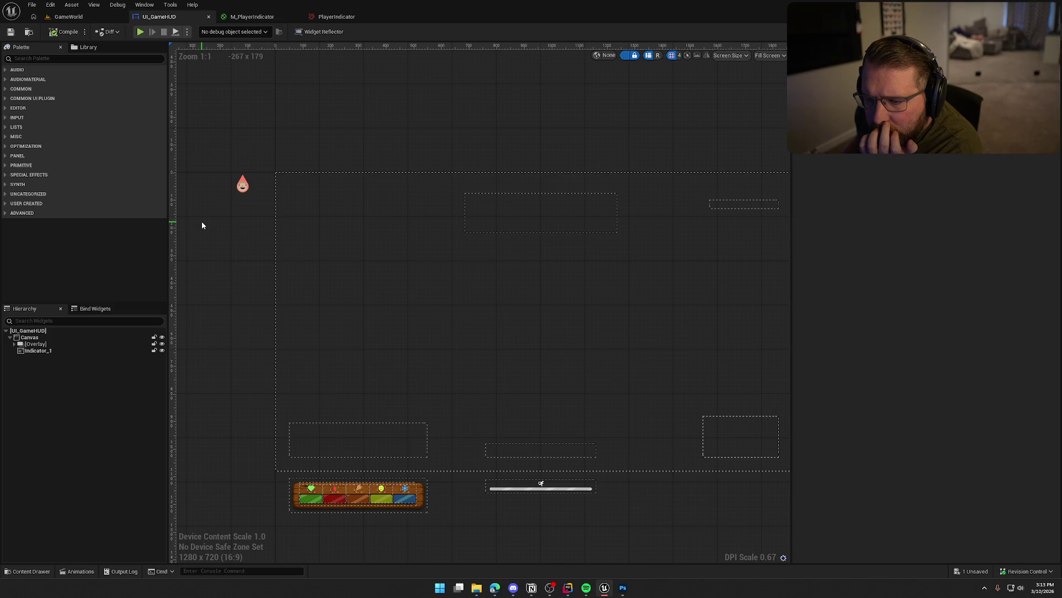
pyautogui.click(252, 17)
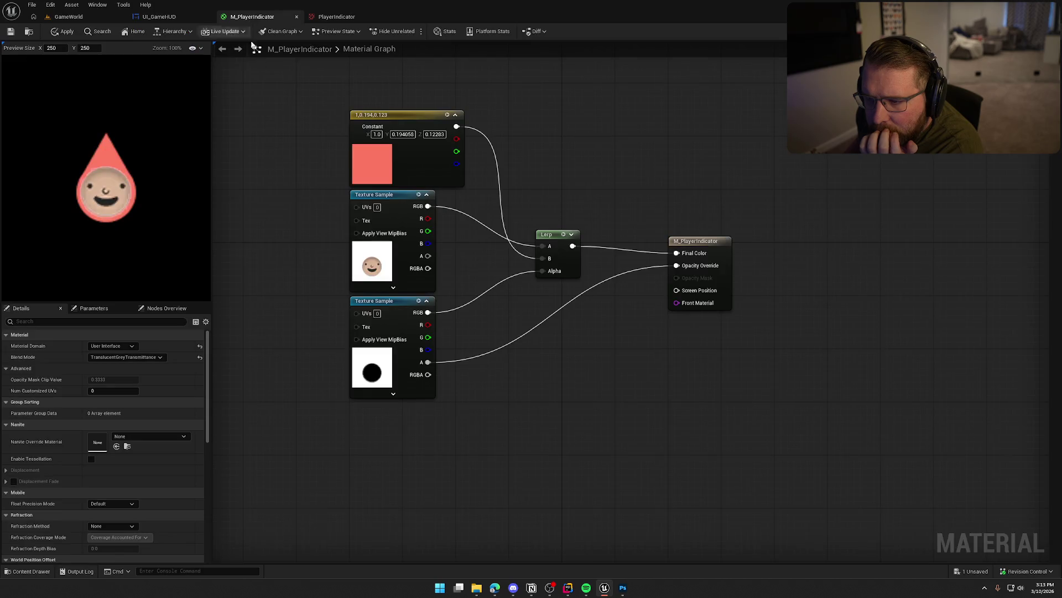
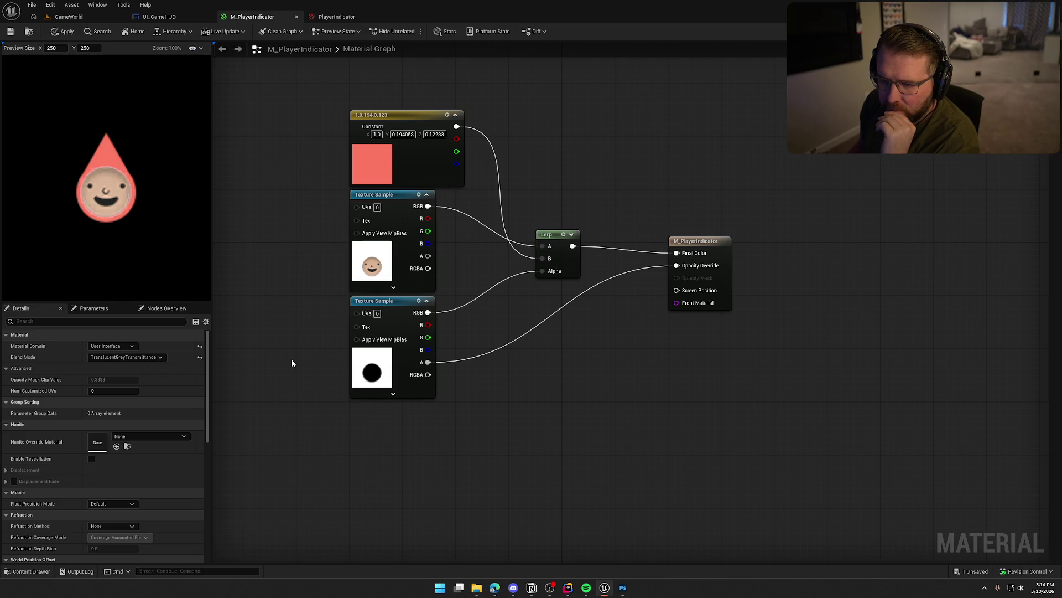
# Switch from the Unreal material editor to the Photoshop mask document
pyautogui.click(622, 587)
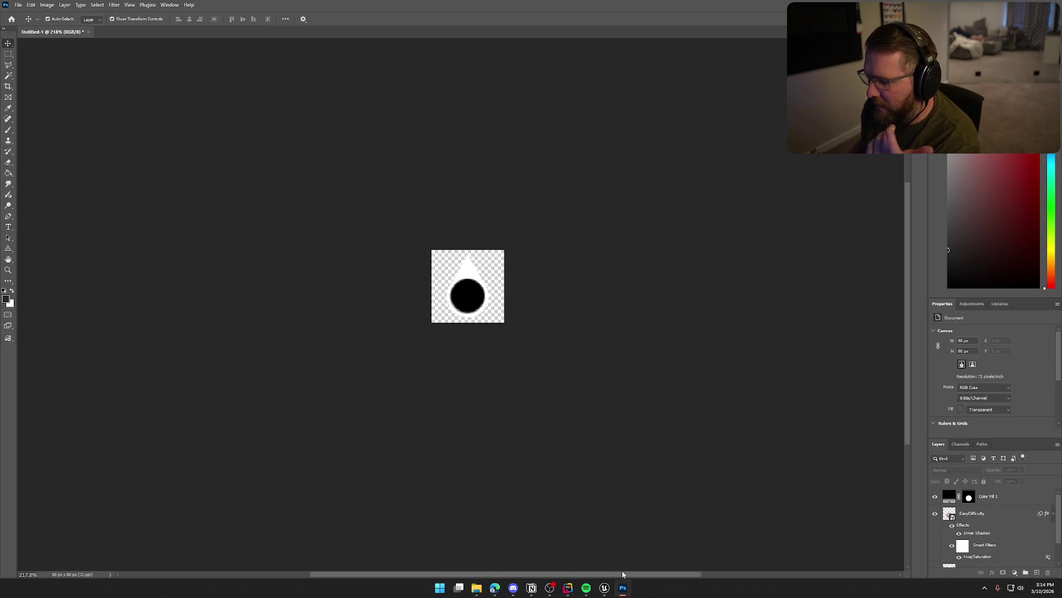
# Scale the Color Fill 1 black circle up slightly and commit the transform
pyautogui.click(993, 513)
pyautogui.click(993, 501)
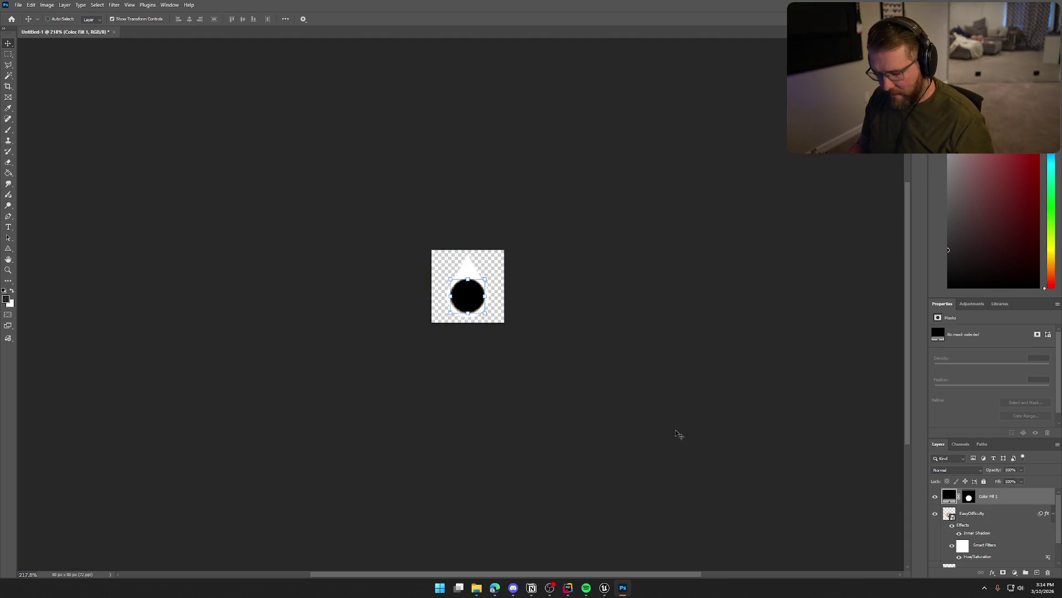
pyautogui.hotkey('ctrl', 't')
pyautogui.moveTo(485, 279); pyautogui.dragTo(485, 280)
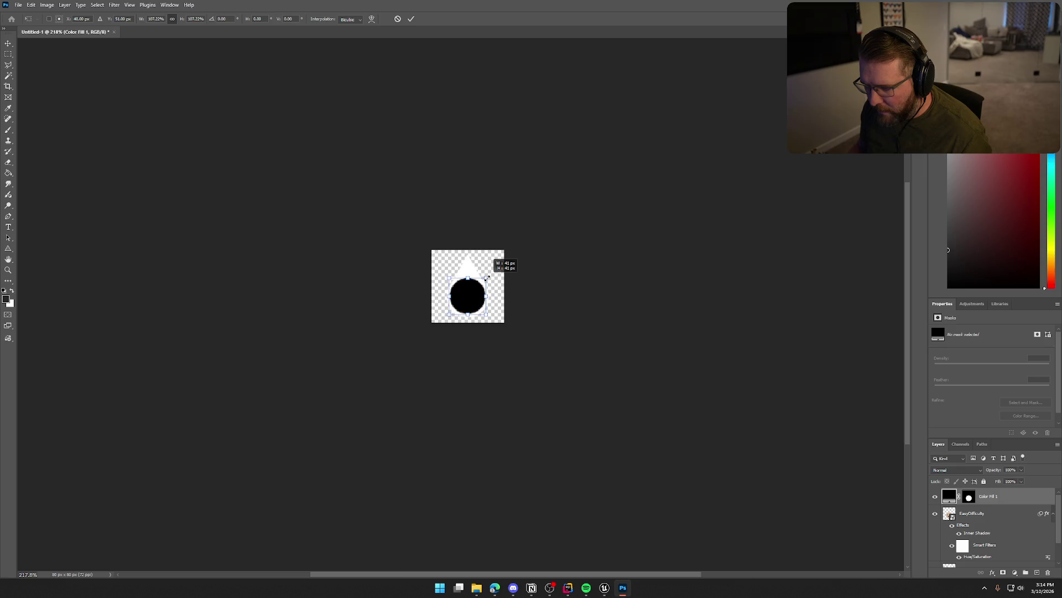
pyautogui.press('Return')
pyautogui.click(554, 271)
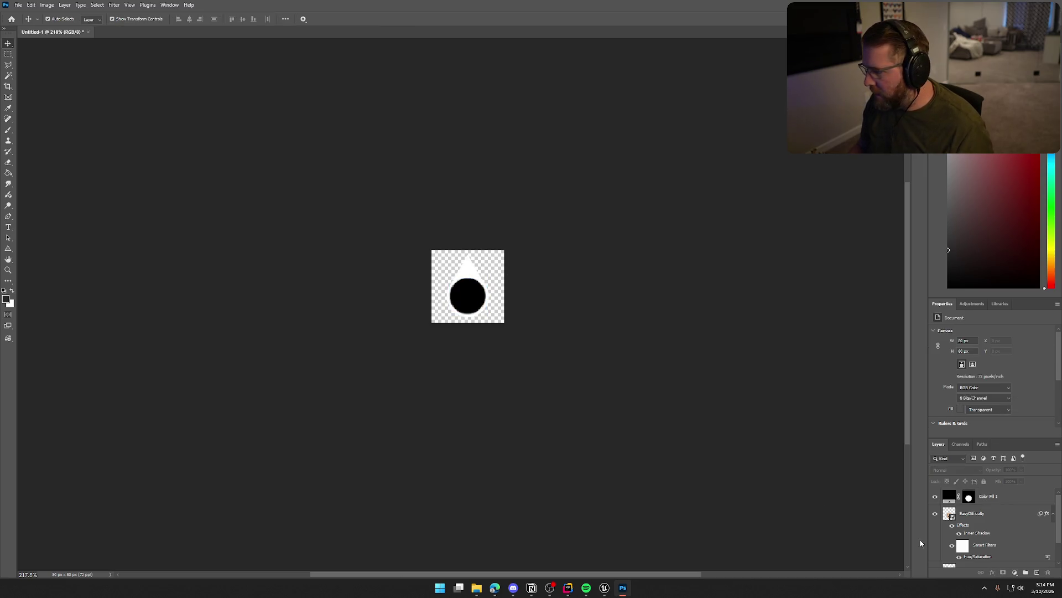
# Quick-export the image as PNG, replacing PlayerIndicator_Mask.png
pyautogui.click(31, 5)
pyautogui.moveTo(19, 5)
pyautogui.moveTo(58, 150)
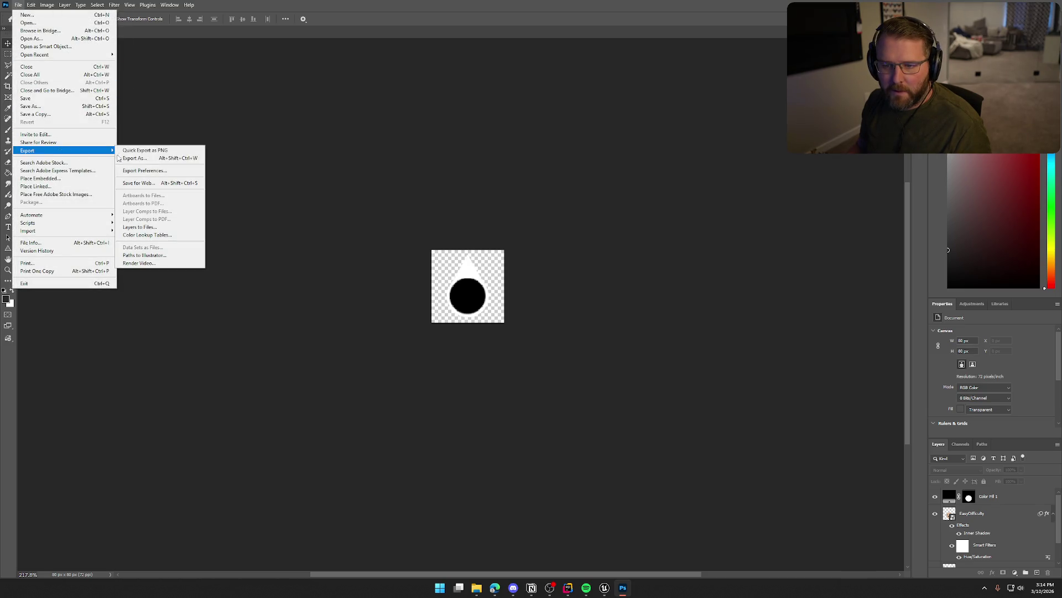
pyautogui.click(158, 149)
pyautogui.click(414, 230)
pyautogui.click(696, 441)
pyautogui.click(556, 294)
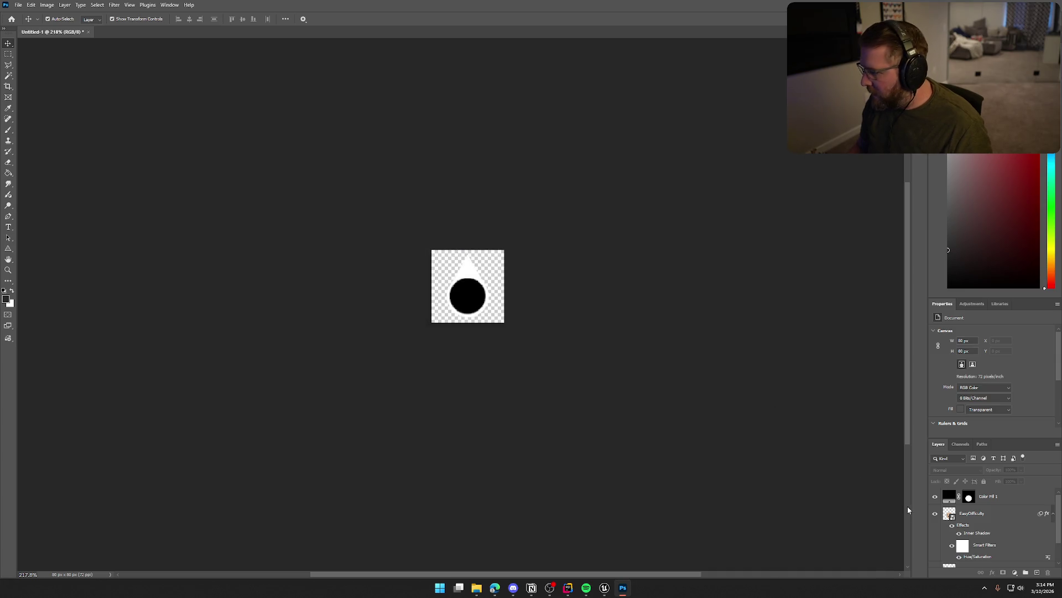
# Delete the circle, hide the hat layers, and export the face over PlayerIndicator.png
pyautogui.click(990, 496)
pyautogui.press('Delete')
pyautogui.moveTo(935, 541); pyautogui.dragTo(937, 560)
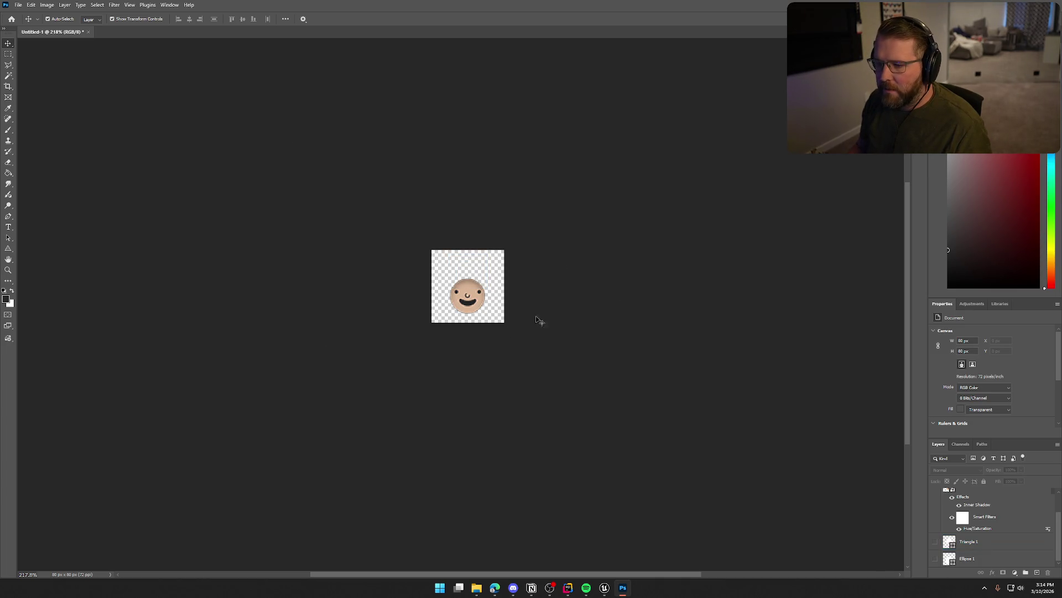
pyautogui.click(16, 5)
pyautogui.moveTo(83, 149)
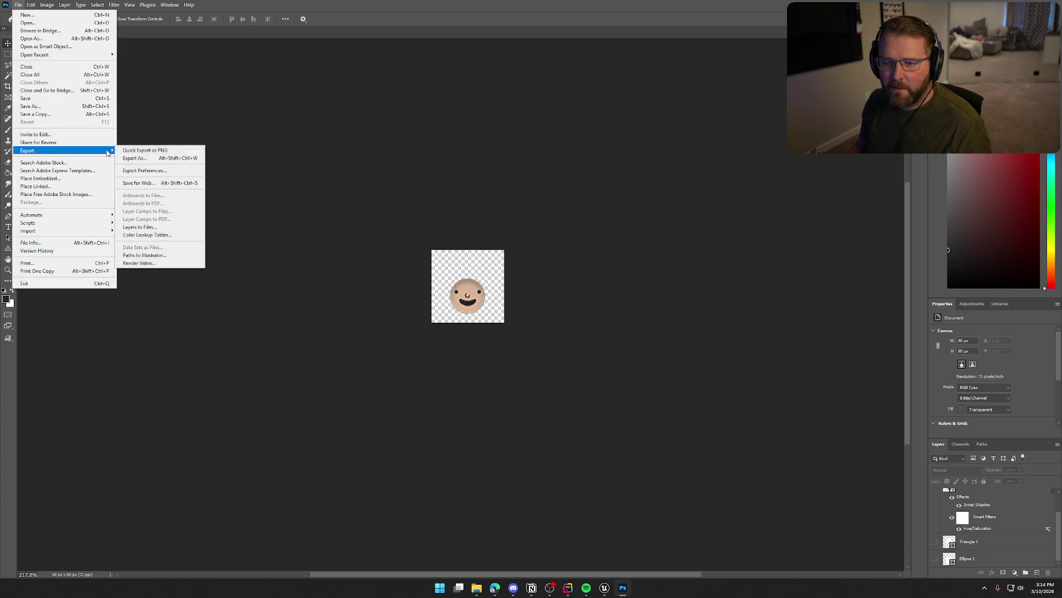
pyautogui.click(144, 150)
pyautogui.click(363, 249)
pyautogui.click(699, 441)
pyautogui.click(553, 292)
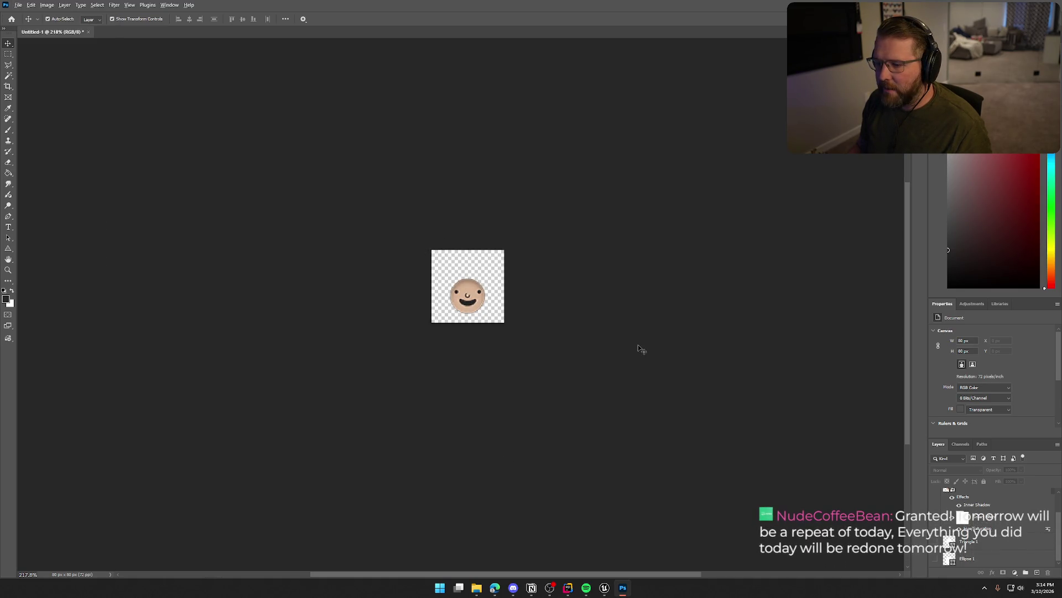
pyautogui.hotkey('alt', 'Tab')
pyautogui.hotkey('ctrl', 'space')
# Reimport the PlayerIndicator and PlayerIndicator_Mask textures, then return to Photoshop
pyautogui.click(816, 427)
pyautogui.keyDown('ctrl'); pyautogui.click(859, 426); pyautogui.keyUp('ctrl')
pyautogui.rightClick(859, 426)
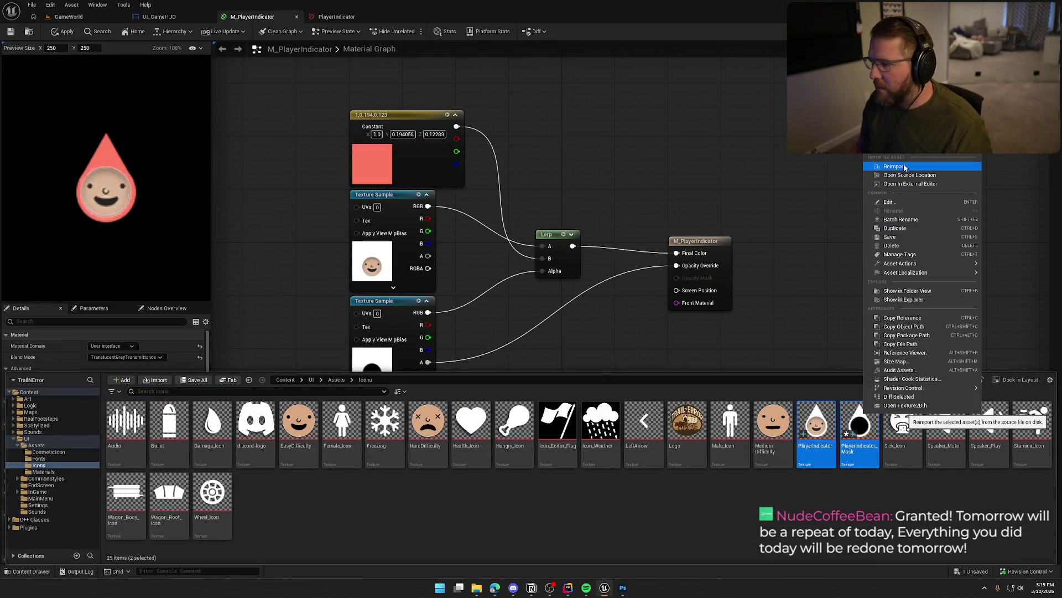
pyautogui.click(894, 166)
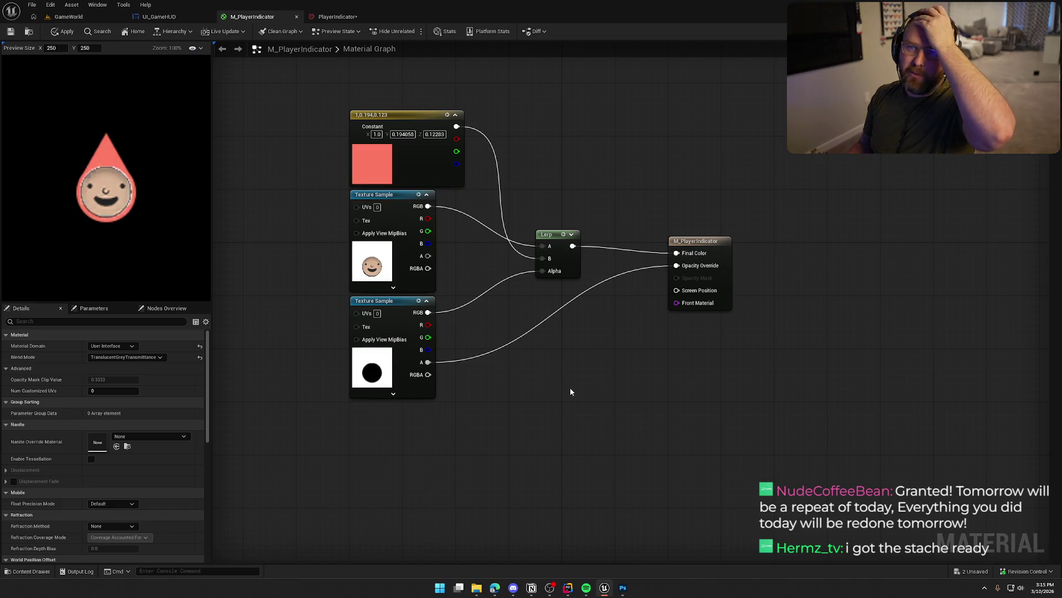
pyautogui.click(623, 588)
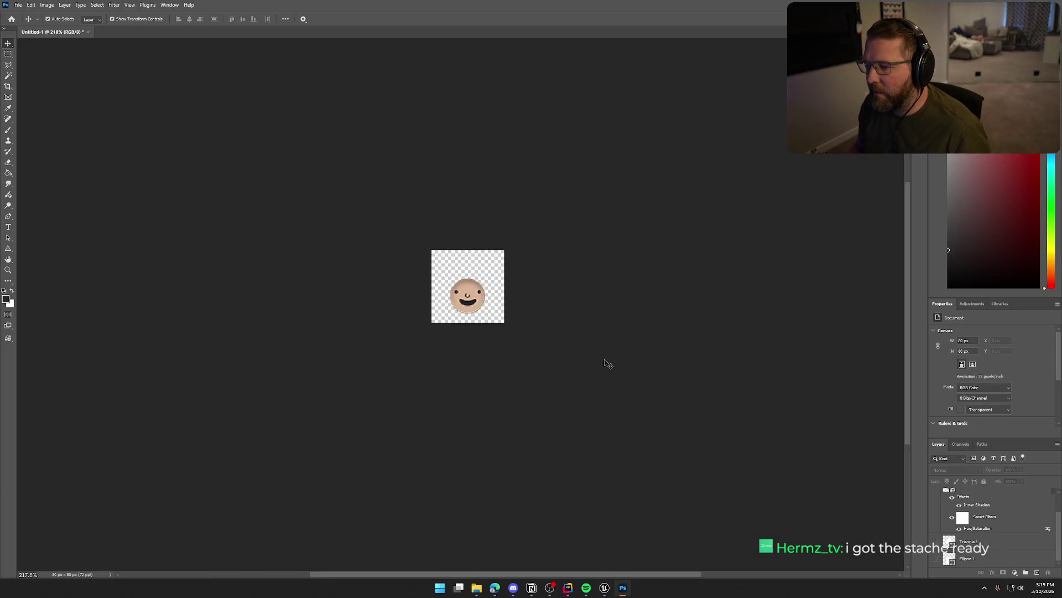
# Make the Triangle 1 and Ellipse 1 hat layers visible again
pyautogui.click(997, 533)
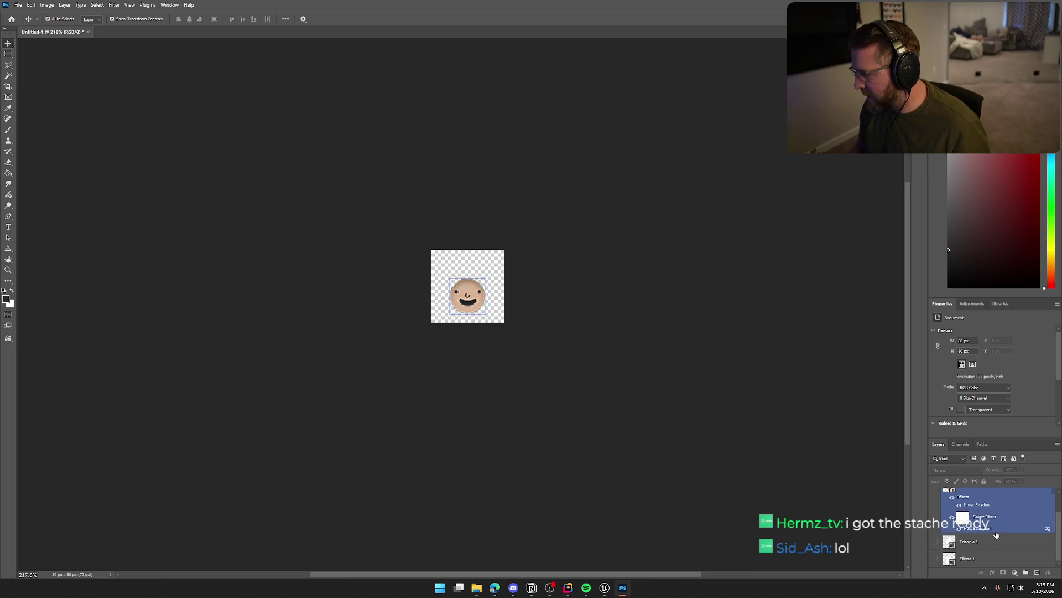
pyautogui.click(935, 541)
pyautogui.click(935, 558)
pyautogui.click(968, 558)
pyautogui.click(973, 547)
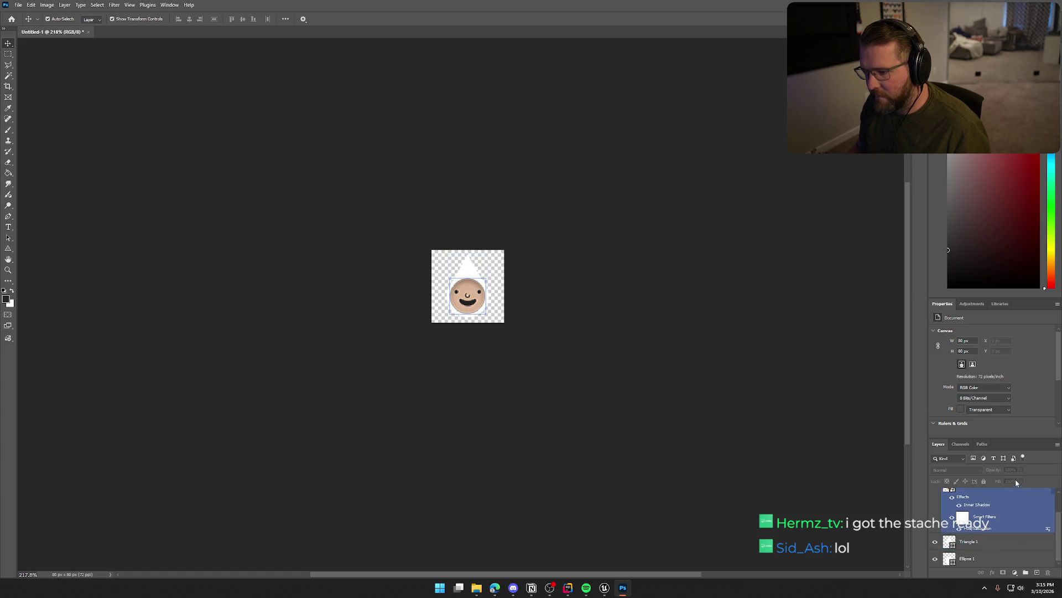
# Select the EasyDifficulty face layer and bring up the Select menu
pyautogui.scroll(2, 1028, 551)
pyautogui.click(1029, 553)
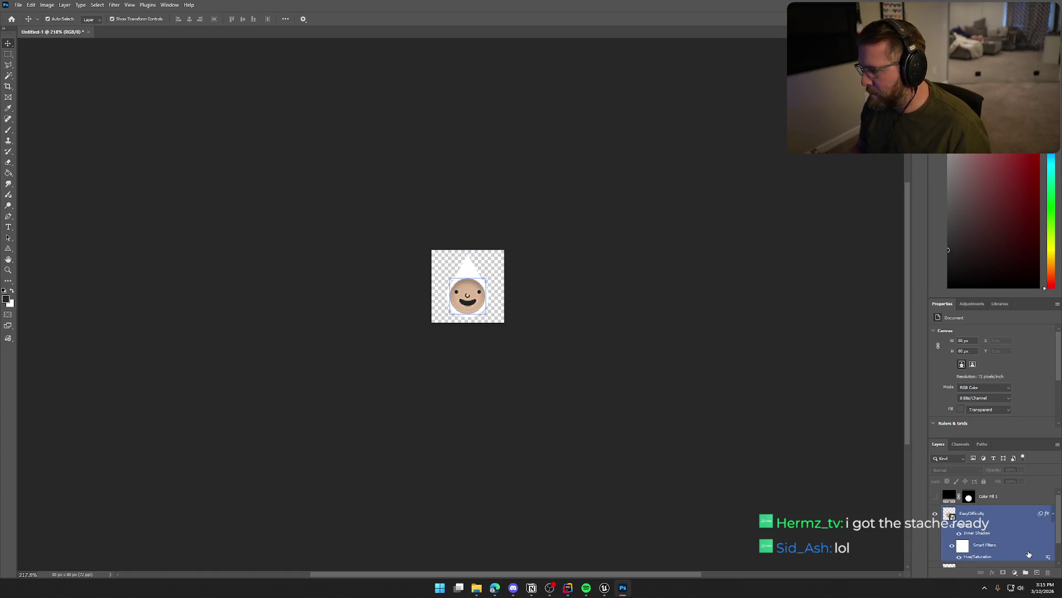
pyautogui.scroll(-2, 1029, 554)
pyautogui.scroll(2, 1015, 527)
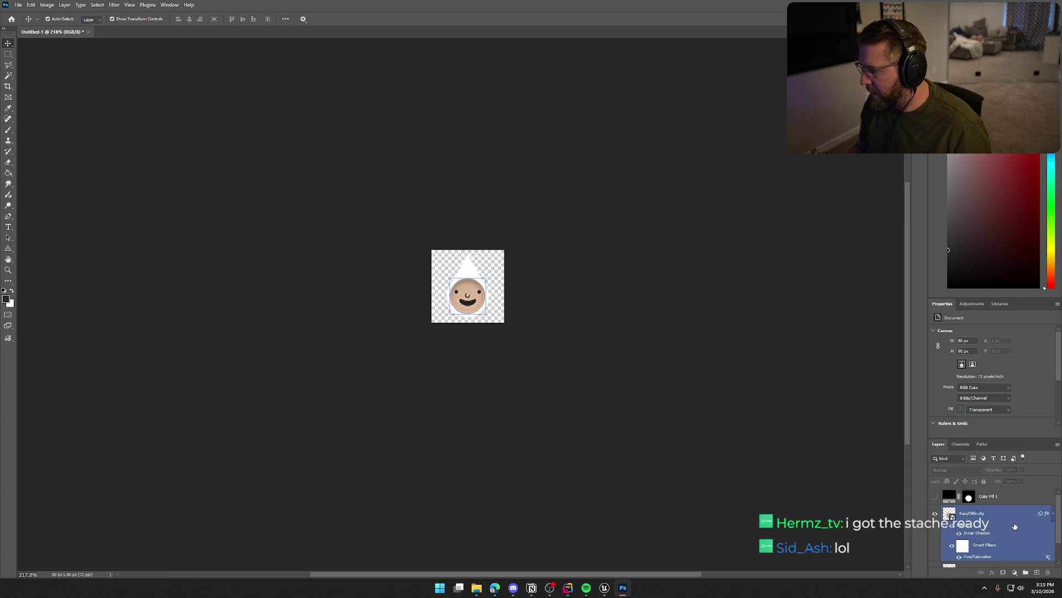
pyautogui.click(996, 514)
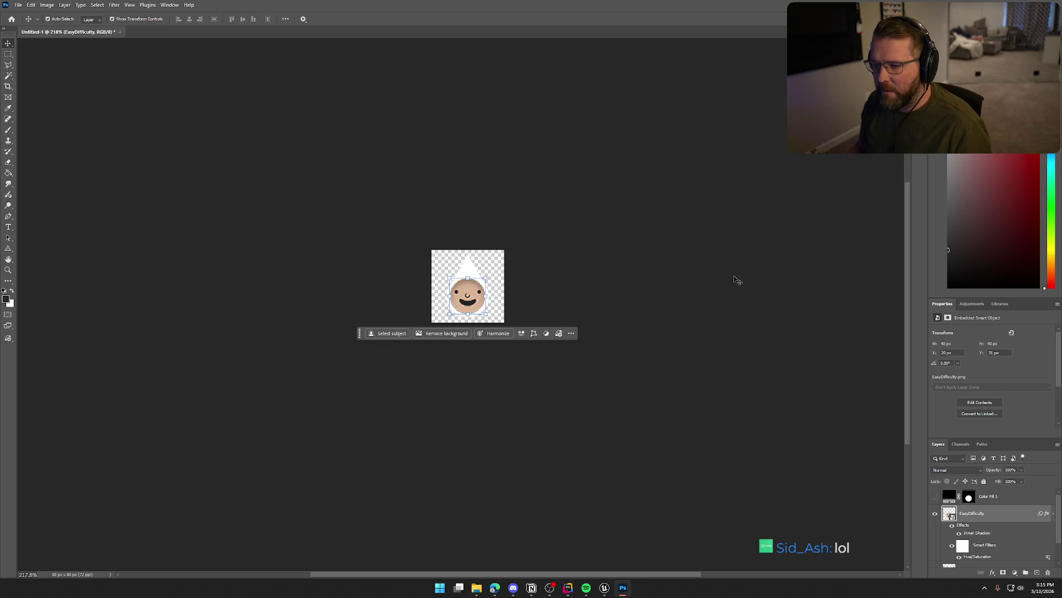
pyautogui.rightClick(977, 516)
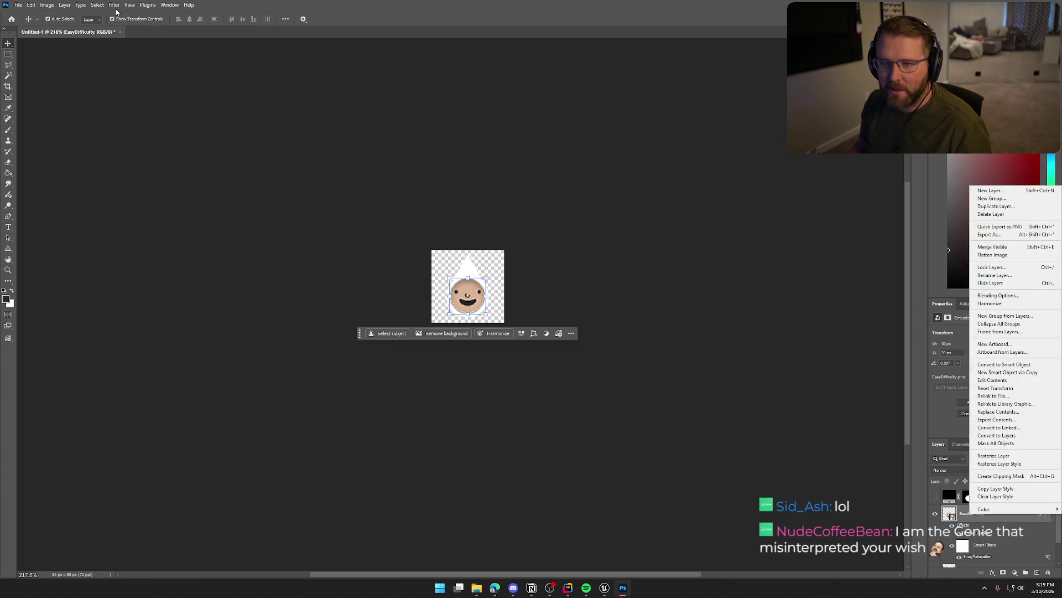
pyautogui.click(97, 5)
pyautogui.click(98, 5)
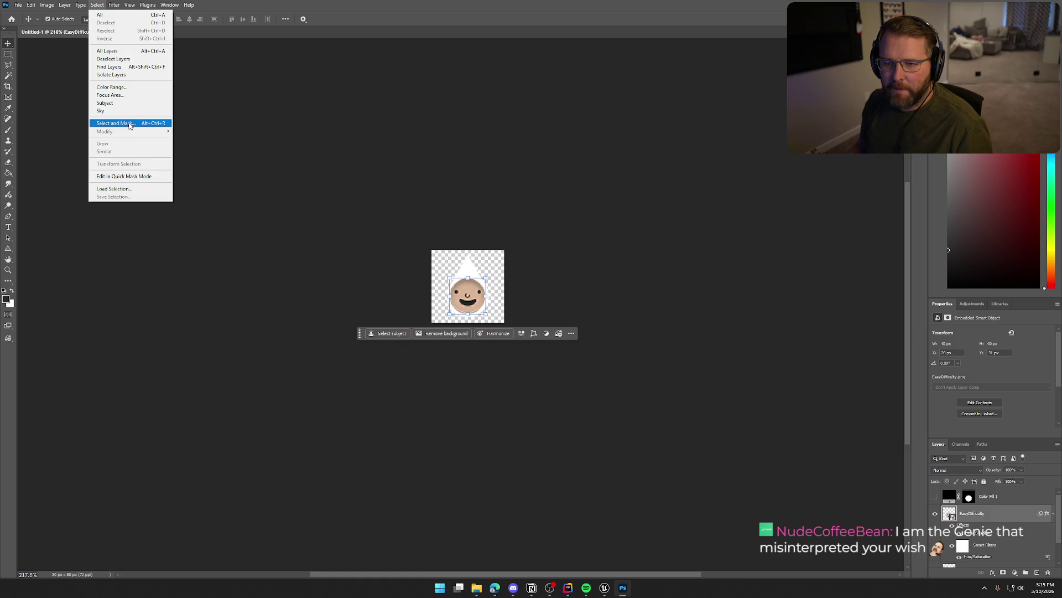
# In Select and Mask, experiment with edge radius up to 4 px, feather and shift edge
pyautogui.click(130, 124)
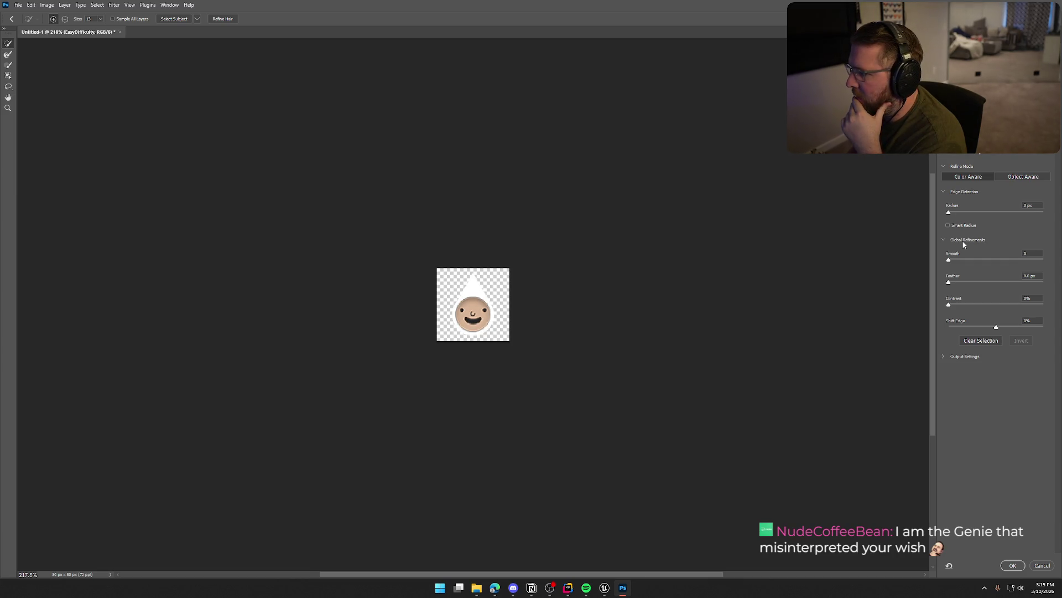
pyautogui.moveTo(951, 216); pyautogui.dragTo(953, 216)
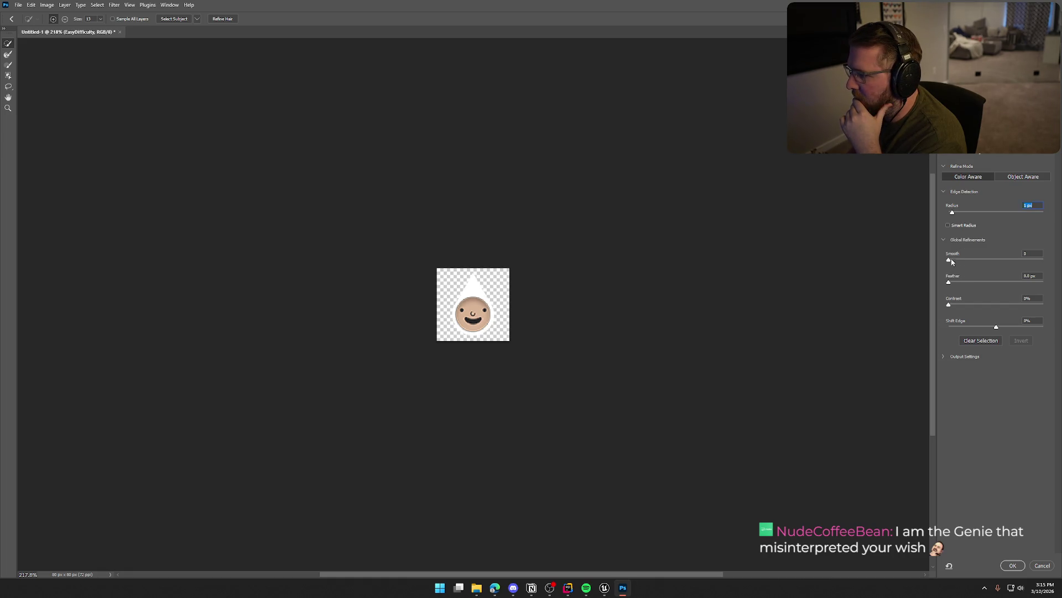
pyautogui.moveTo(950, 284); pyautogui.dragTo(995, 285)
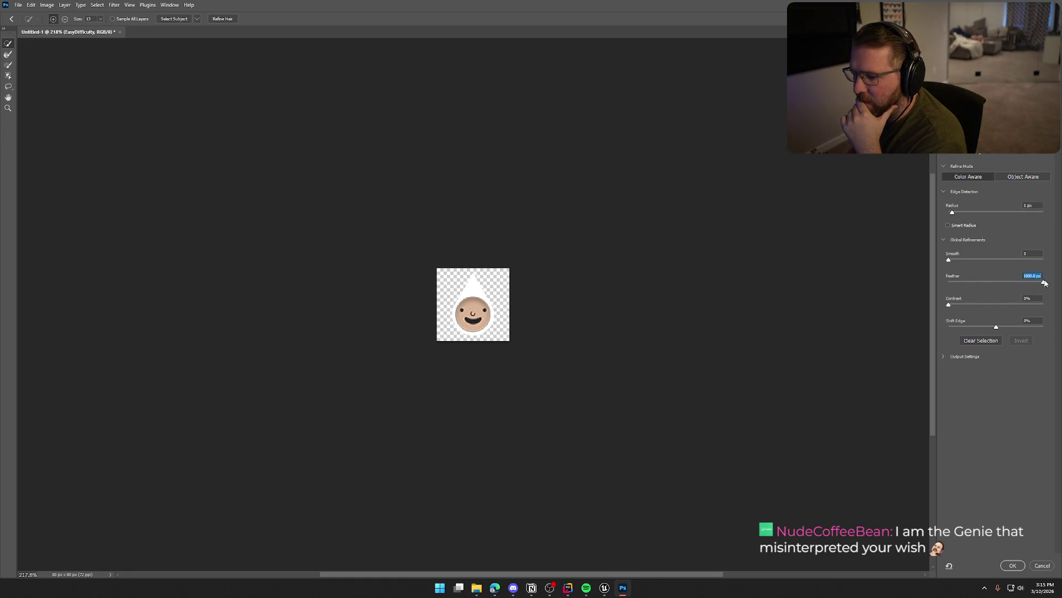
pyautogui.moveTo(953, 214); pyautogui.dragTo(969, 214)
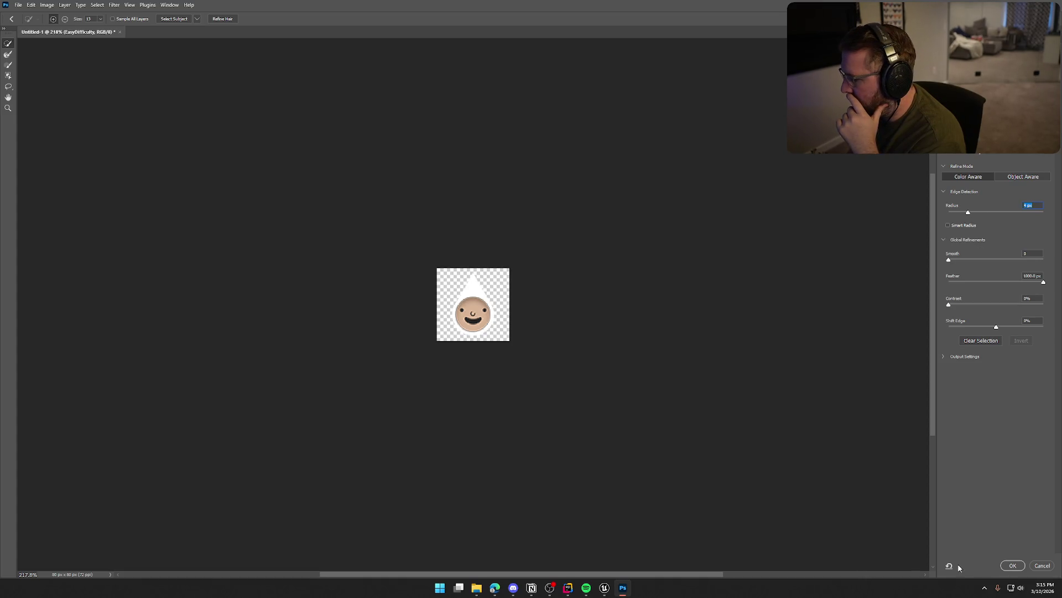
pyautogui.click(944, 357)
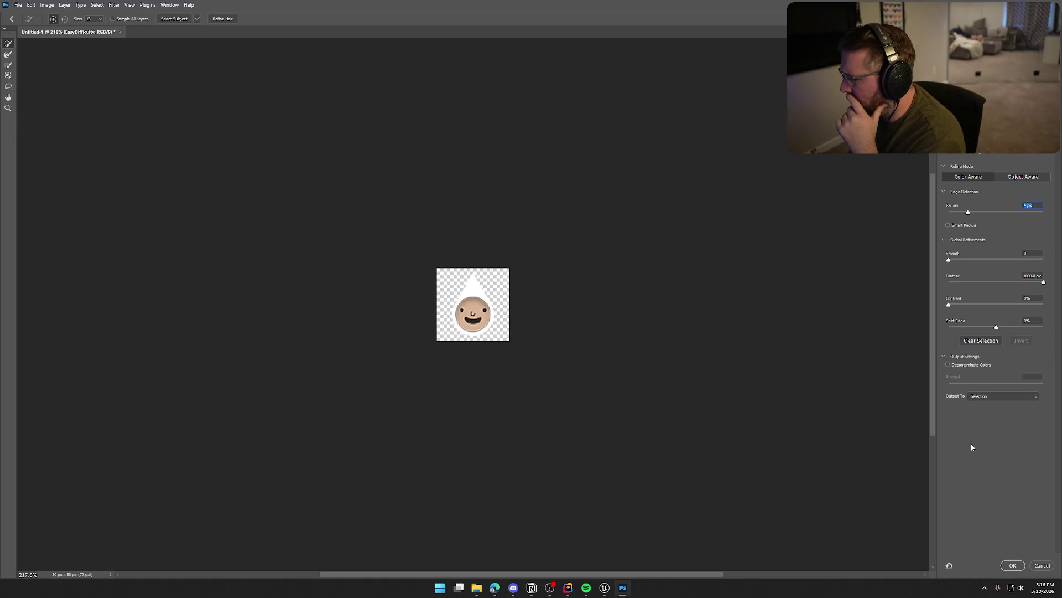
pyautogui.click(948, 226)
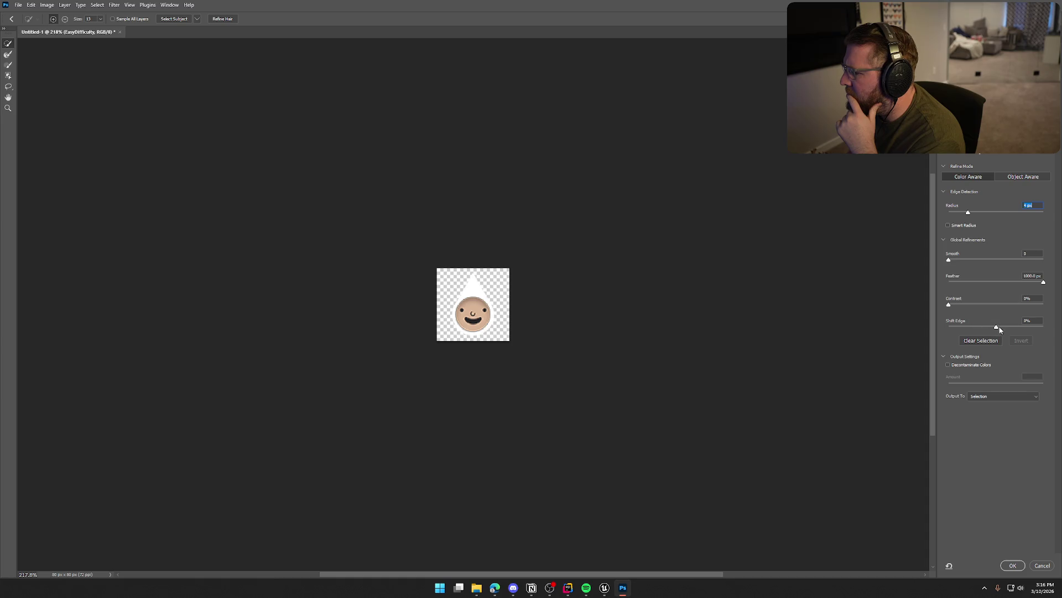
pyautogui.moveTo(996, 328); pyautogui.dragTo(977, 329)
pyautogui.moveTo(972, 328)
pyautogui.mouseDown()
pyautogui.moveTo(1013, 328)
pyautogui.moveTo(965, 328)
pyautogui.moveTo(992, 328)
pyautogui.mouseUp()
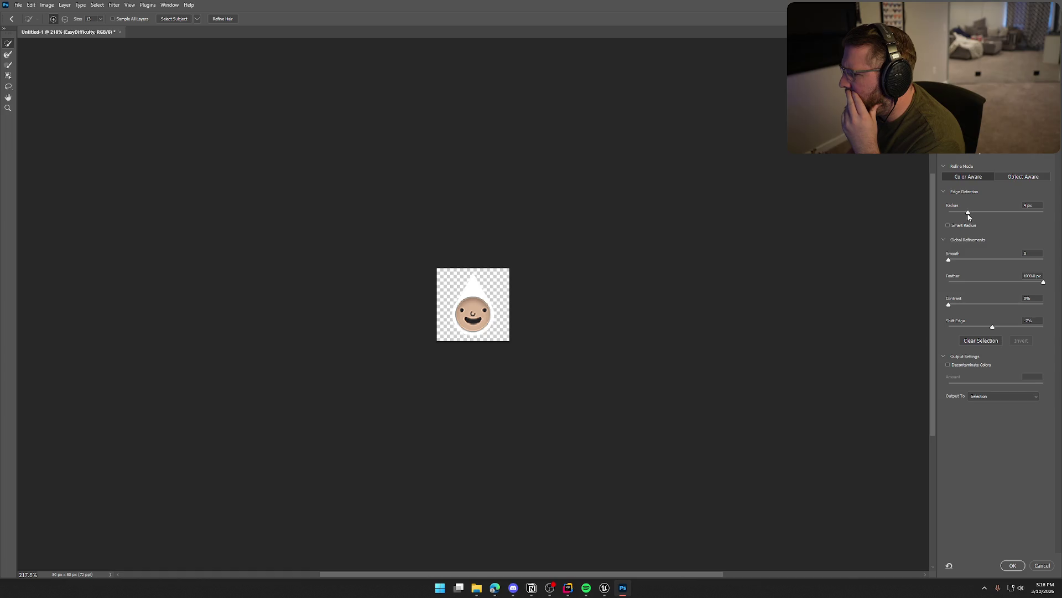
pyautogui.moveTo(969, 216)
pyautogui.mouseDown()
pyautogui.moveTo(1028, 214)
pyautogui.moveTo(955, 213)
pyautogui.mouseUp()
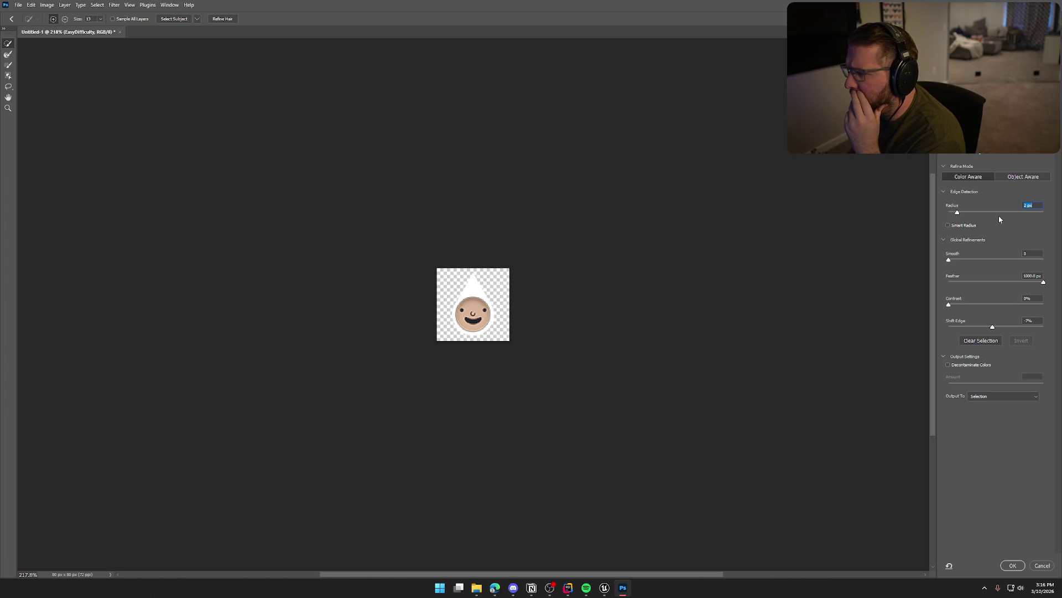
# Switch to object-aware refine mode, enable Smart Radius, then cancel Select and Mask
pyautogui.click(1016, 179)
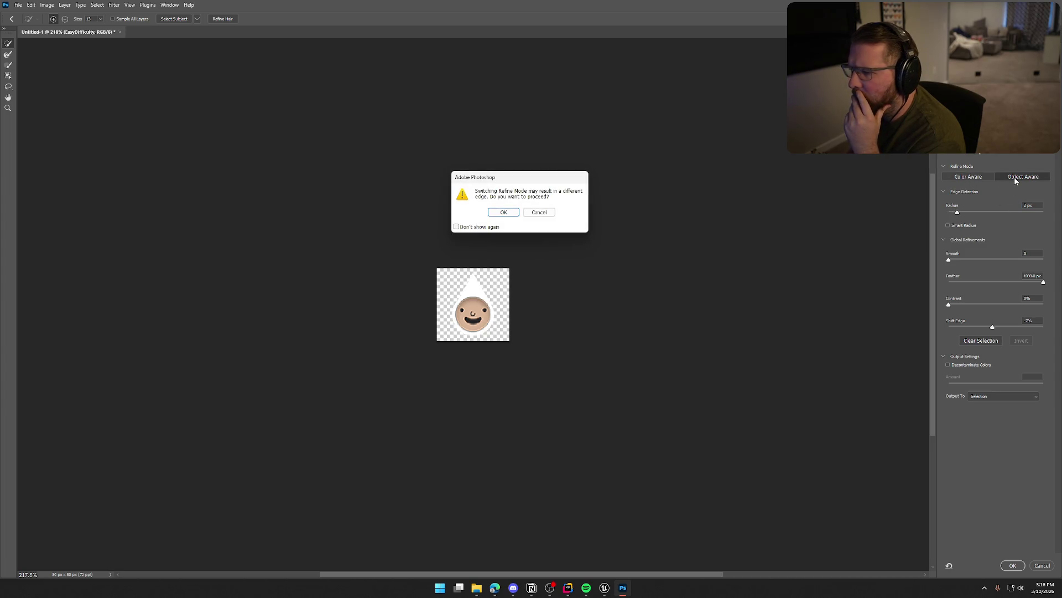
pyautogui.click(504, 212)
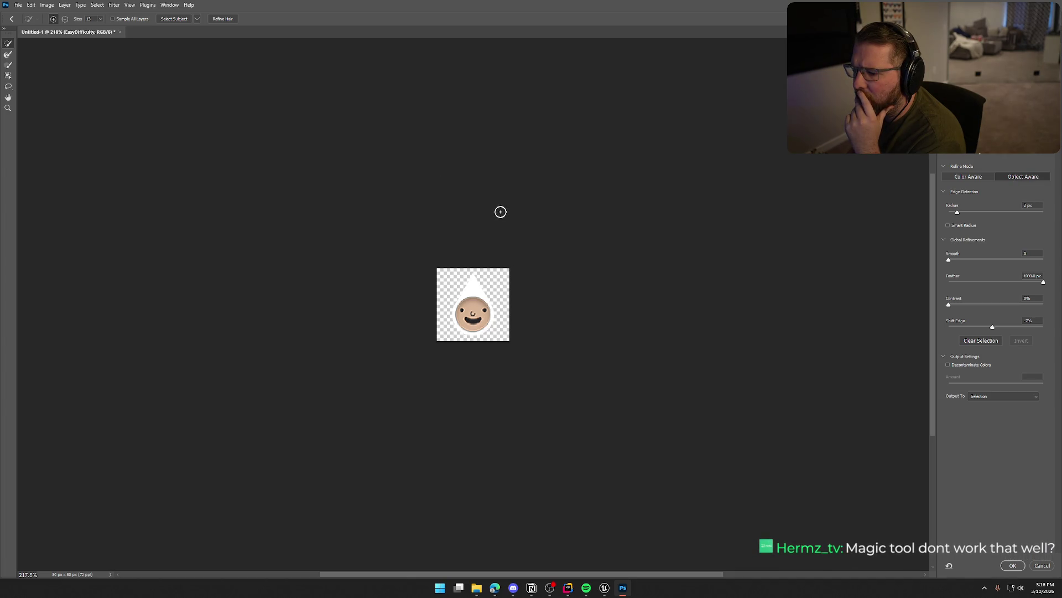
pyautogui.click(948, 226)
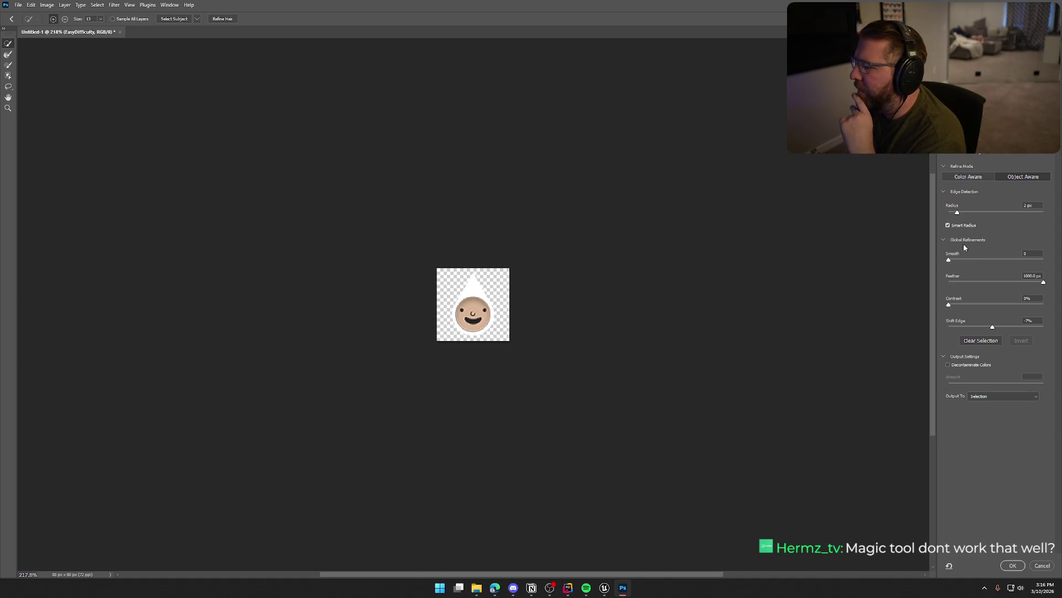
pyautogui.click(1043, 565)
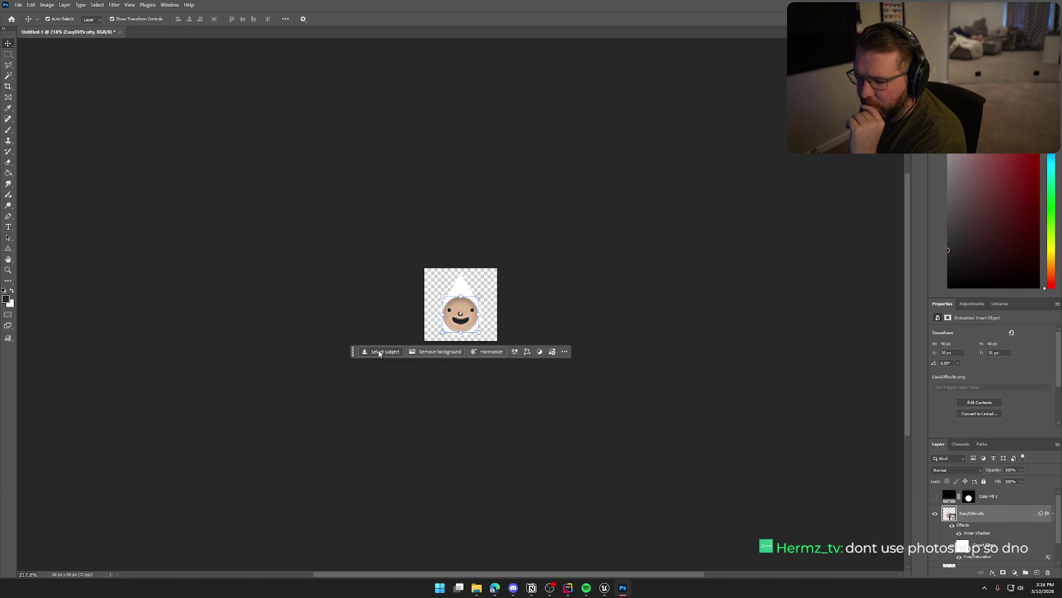
# Add a Hue/Saturation adjustment, undo it, and open the Select menu
pyautogui.click(514, 352)
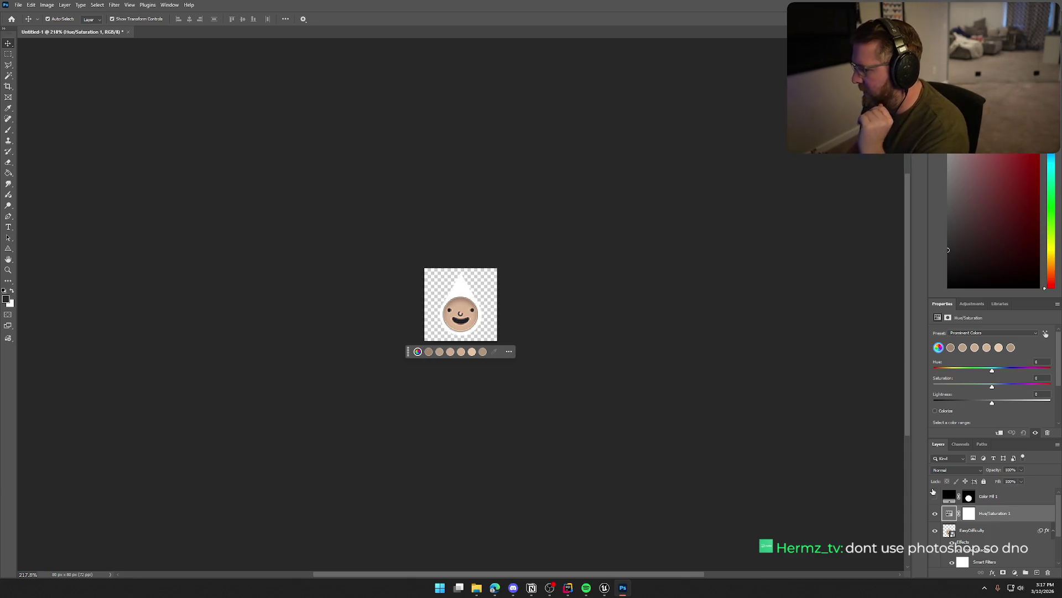
pyautogui.hotkey('ctrl', 'z')
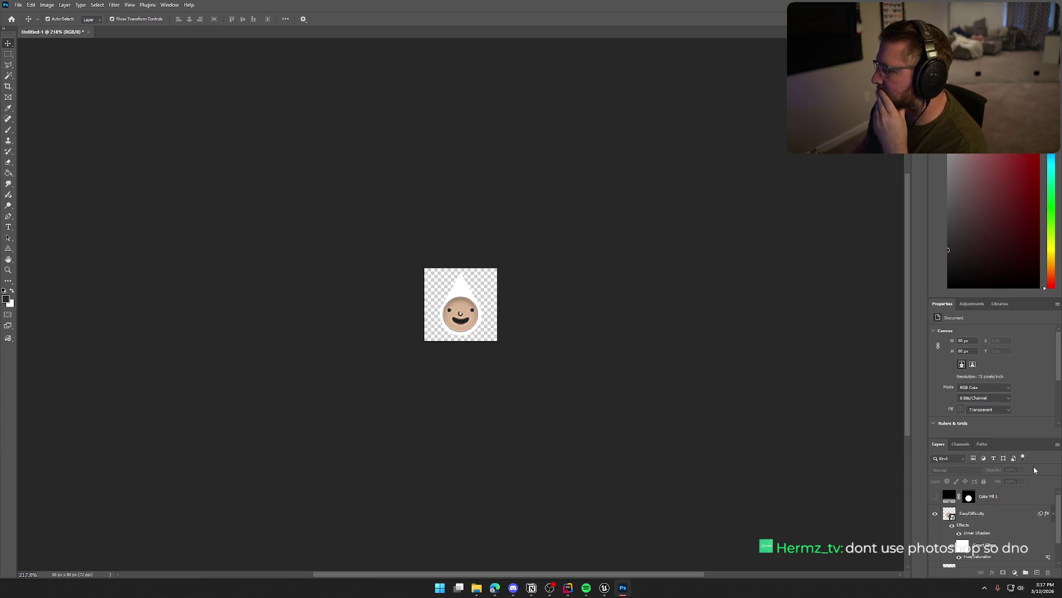
pyautogui.hotkey('ctrl', 'z')
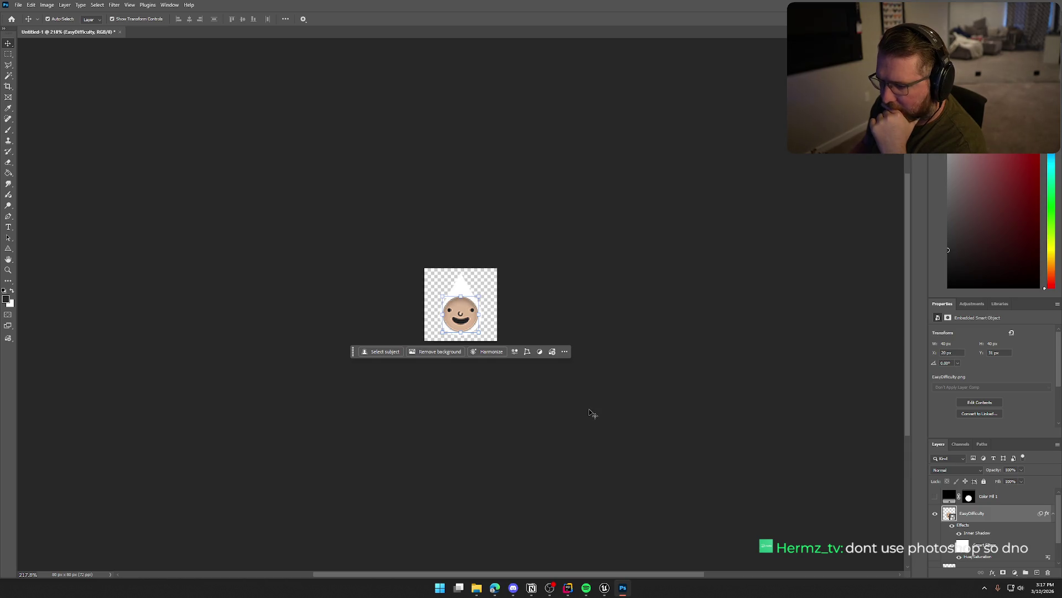
pyautogui.click(98, 5)
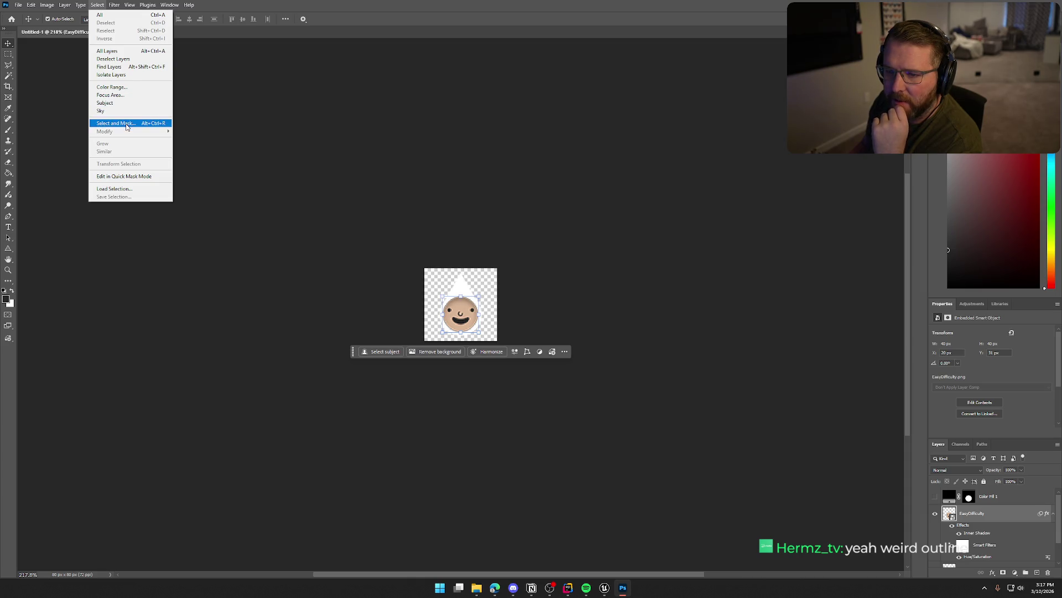
pyautogui.click(115, 123)
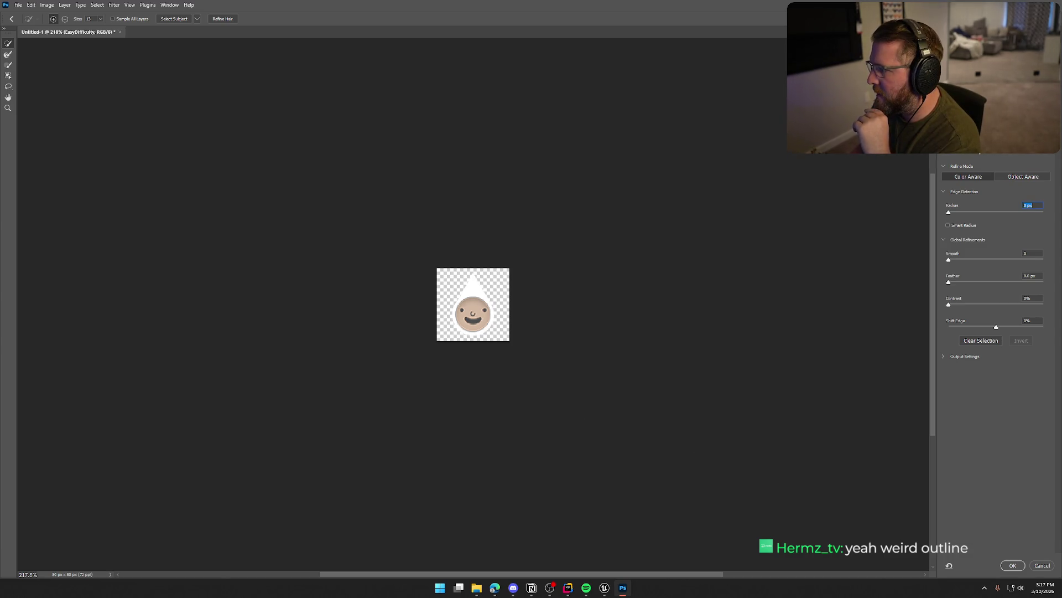
pyautogui.press('k')
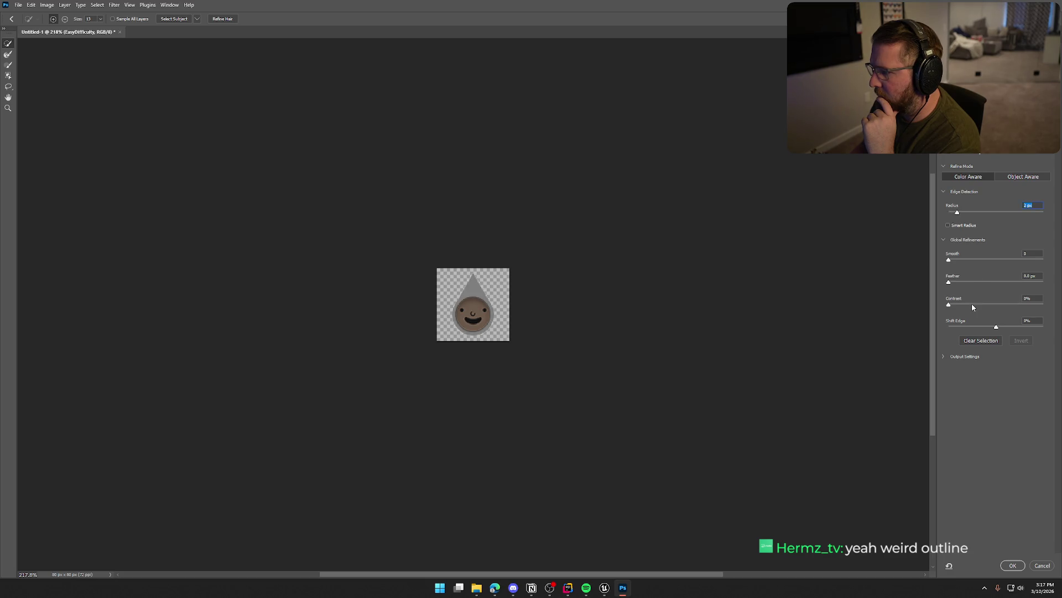
pyautogui.moveTo(948, 282)
pyautogui.mouseDown()
pyautogui.moveTo(1009, 284)
pyautogui.moveTo(943, 286)
pyautogui.mouseUp()
pyautogui.moveTo(993, 330)
pyautogui.mouseDown()
pyautogui.moveTo(955, 329)
pyautogui.moveTo(1021, 329)
pyautogui.moveTo(996, 332)
pyautogui.mouseUp()
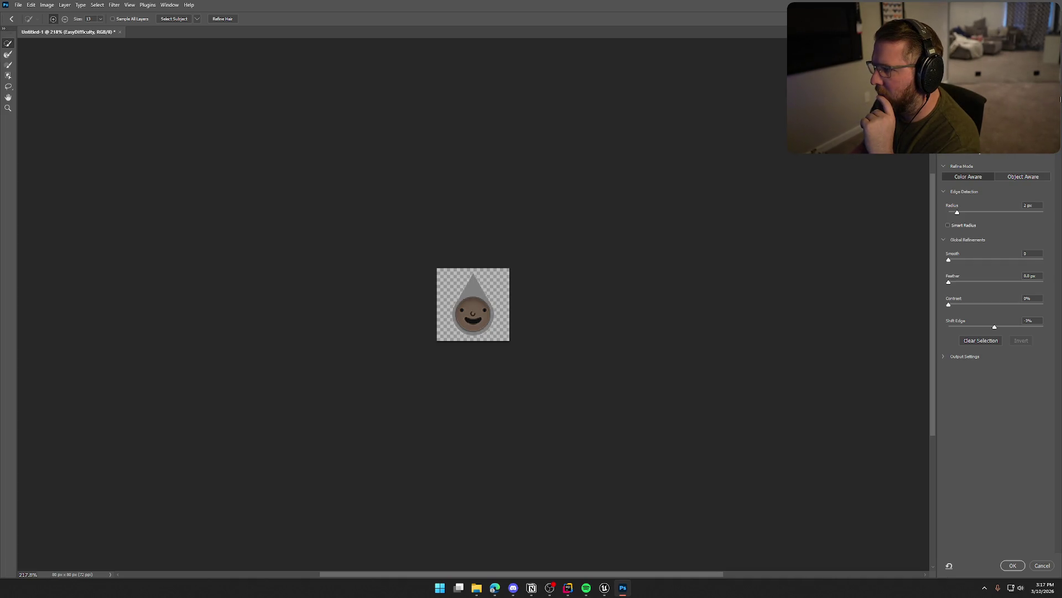
pyautogui.press('p')
pyautogui.press('p')
pyautogui.press('p')
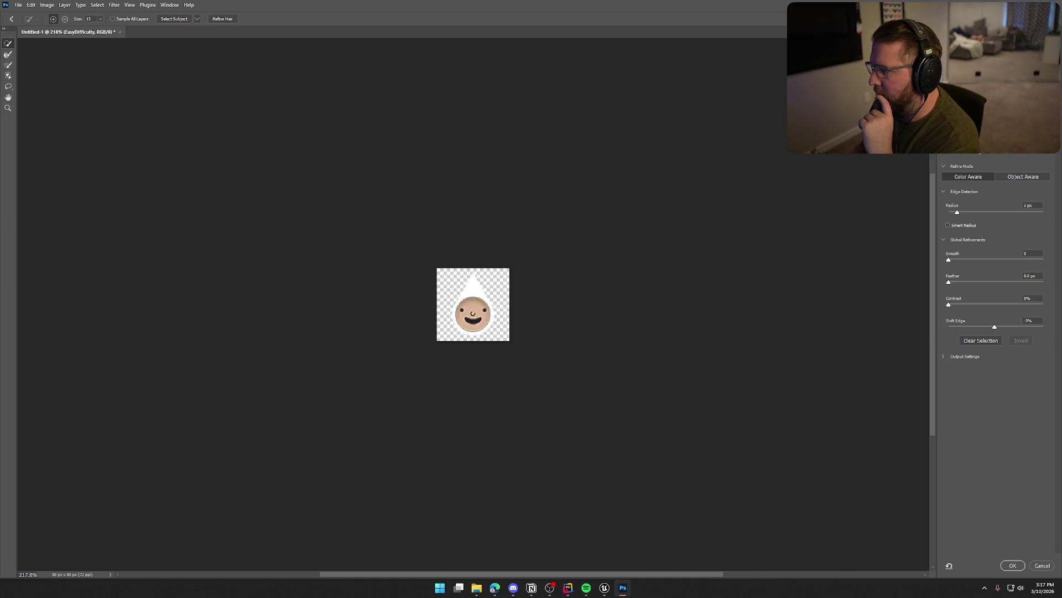
pyautogui.click(1001, 147)
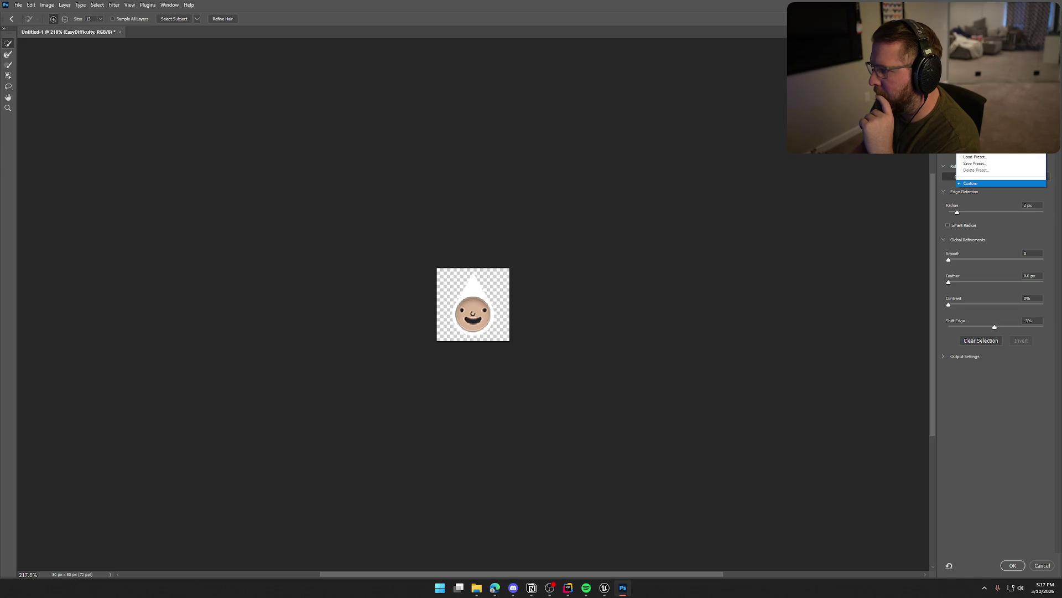
pyautogui.press('Escape')
pyautogui.click(1001, 147)
pyautogui.click(968, 157)
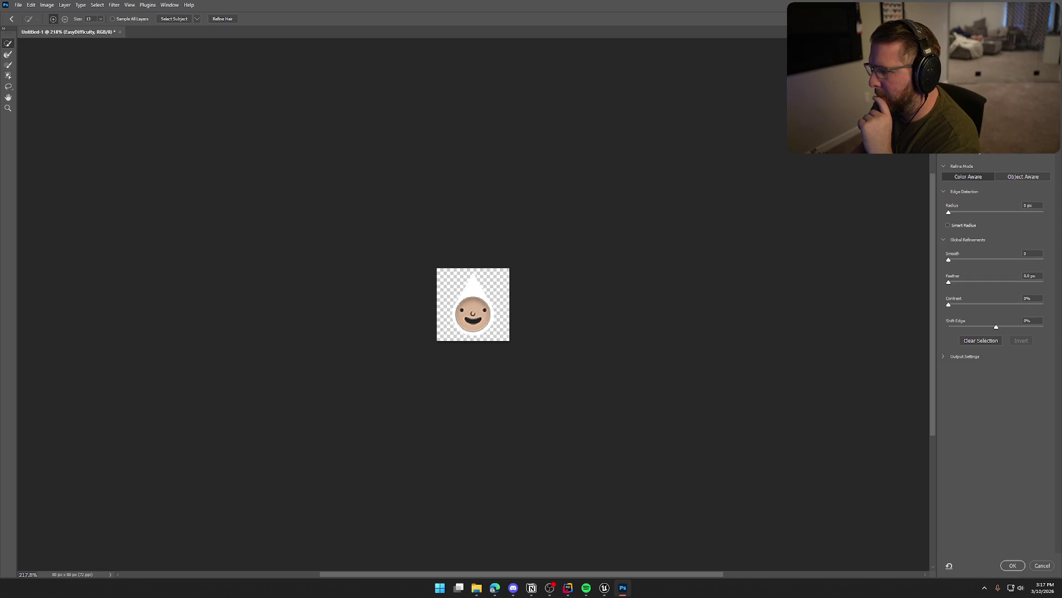
pyautogui.press('a')
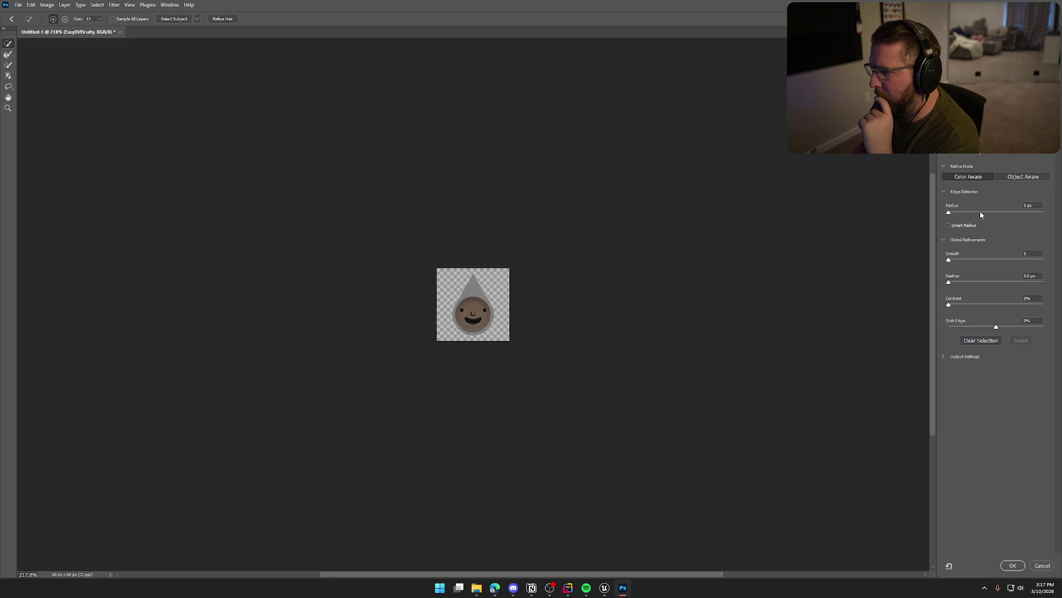
pyautogui.moveTo(950, 214); pyautogui.dragTo(1014, 215)
pyautogui.click(1042, 565)
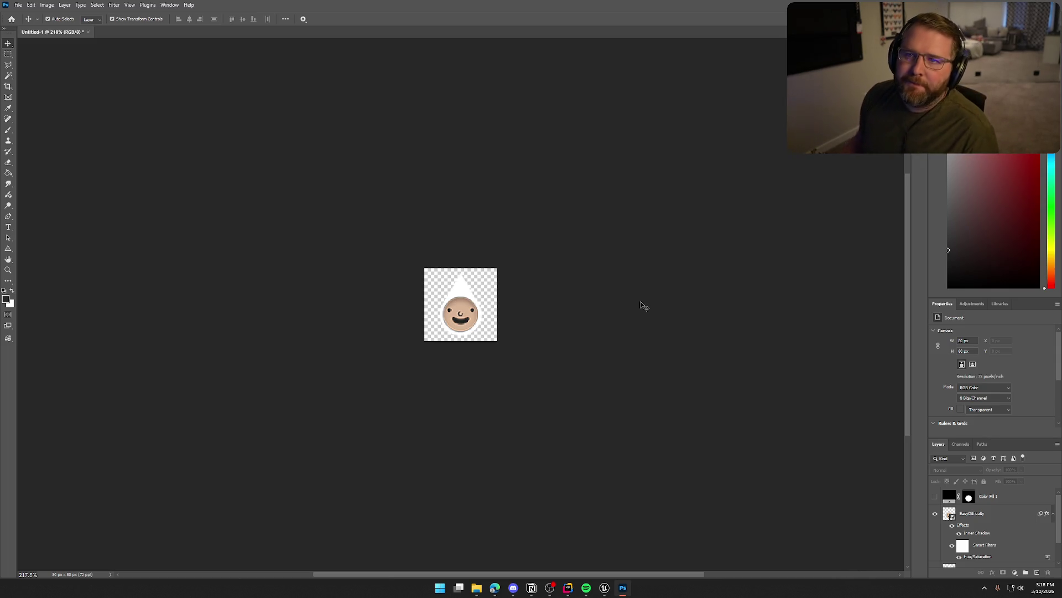
pyautogui.click(462, 302)
# Make the EasyDifficulty face layer active and pick the Blur tool
pyautogui.click(460, 282)
pyautogui.click(469, 303)
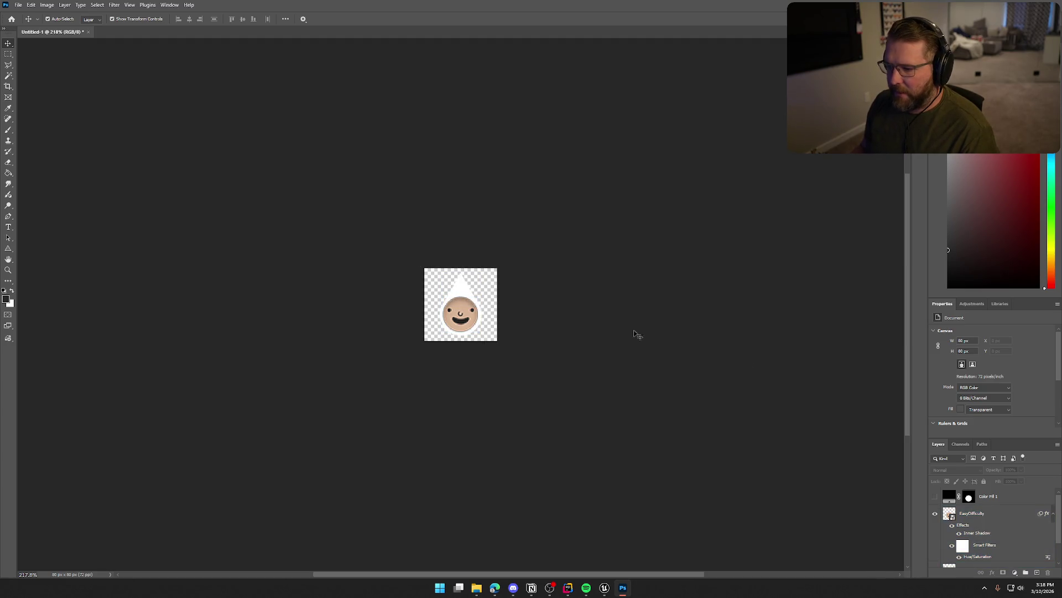
pyautogui.click(989, 514)
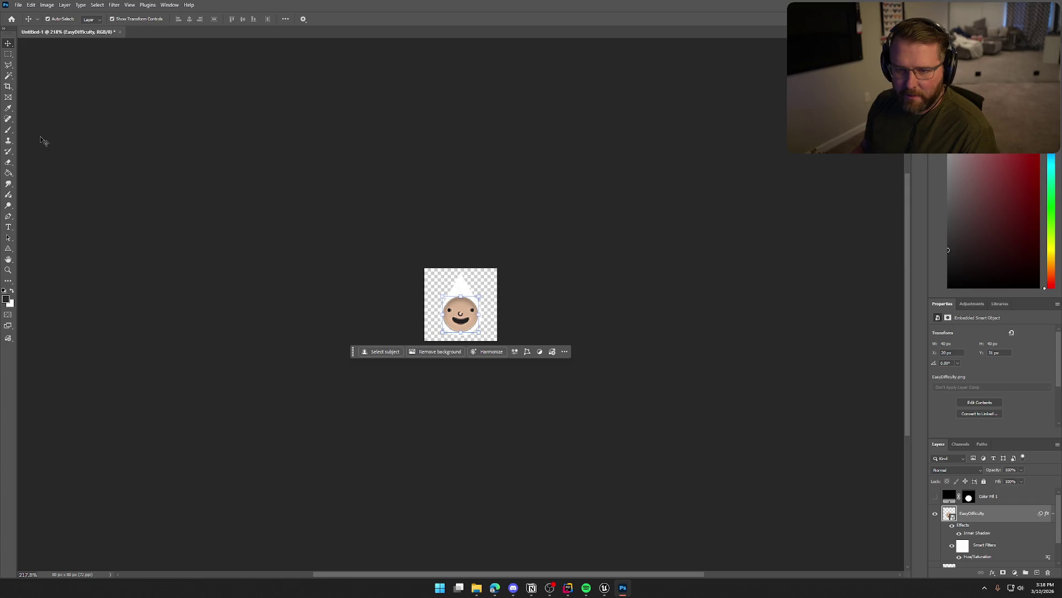
pyautogui.click(8, 183)
pyautogui.rightClick(8, 183)
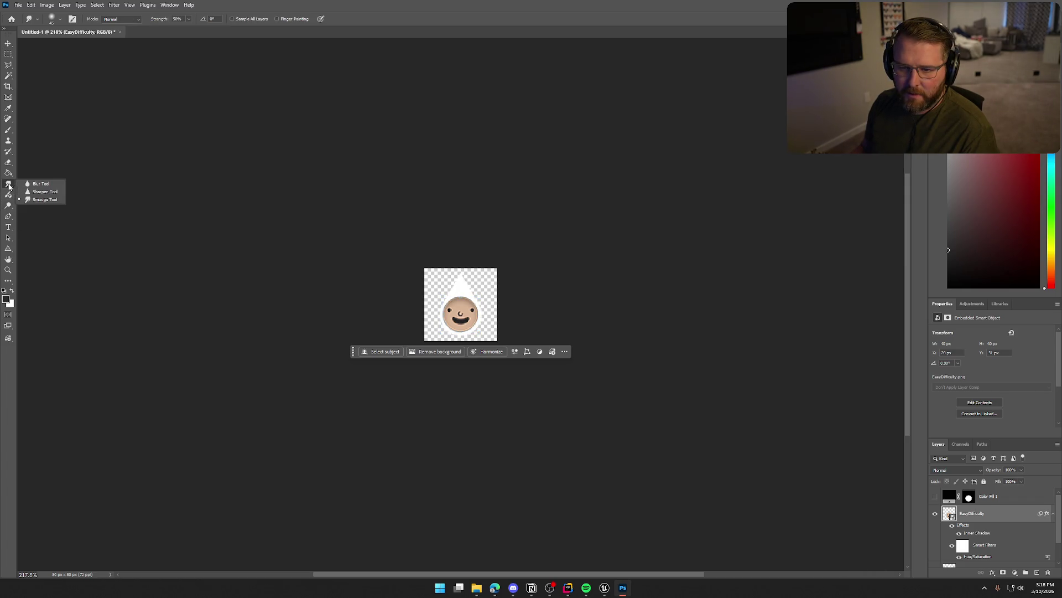
pyautogui.click(34, 182)
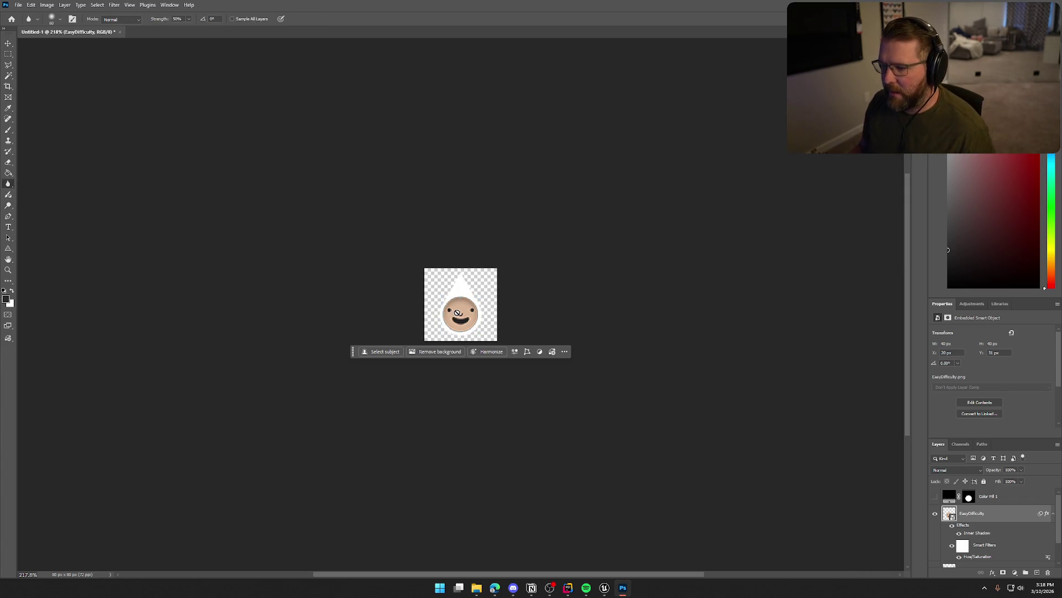
# Rasterize the EasyDifficulty smart object and set the blur brush to 20 px
pyautogui.scroll(1, 459, 332)
pyautogui.scroll(10, 459, 330)
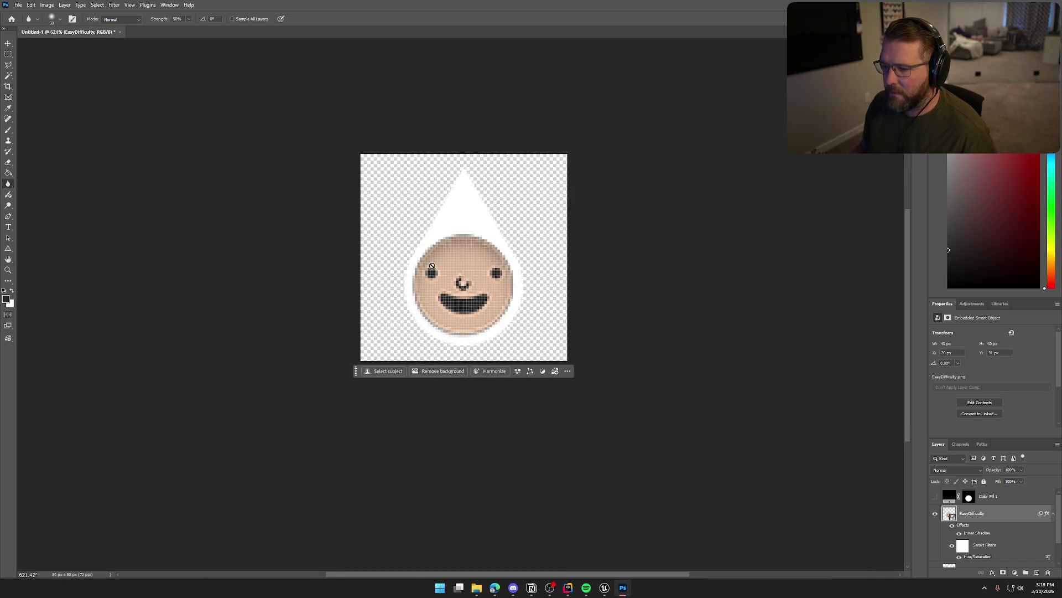
pyautogui.click(627, 277)
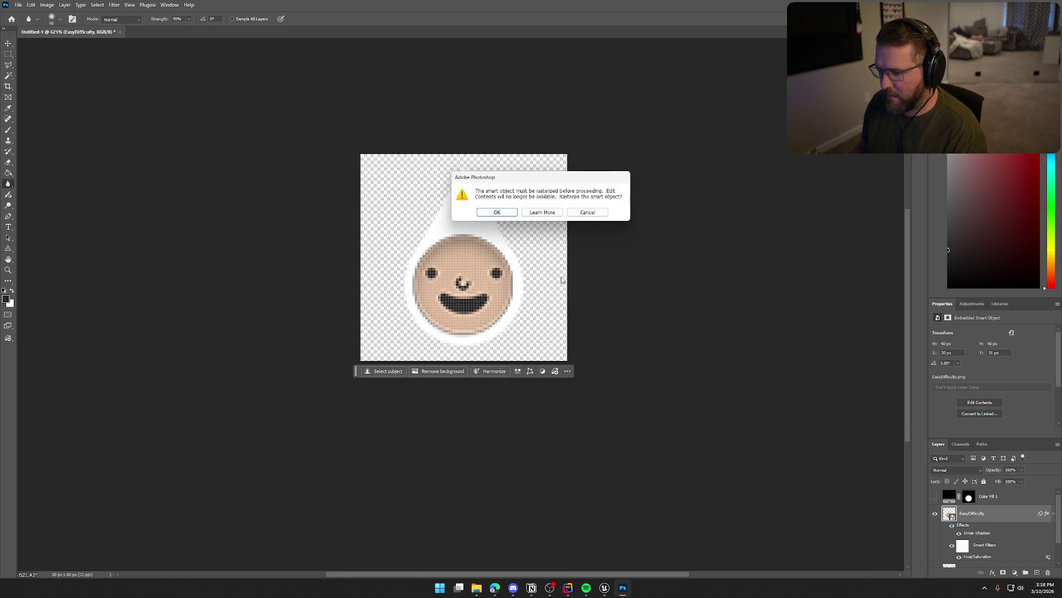
pyautogui.click(495, 213)
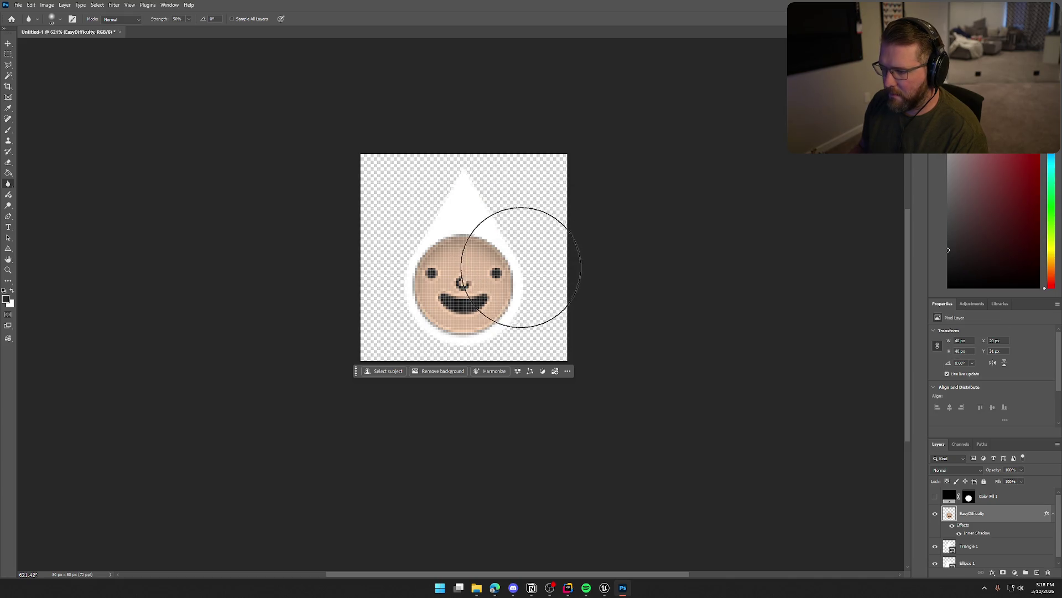
pyautogui.press('[')
pyautogui.press('[')
pyautogui.press('[')
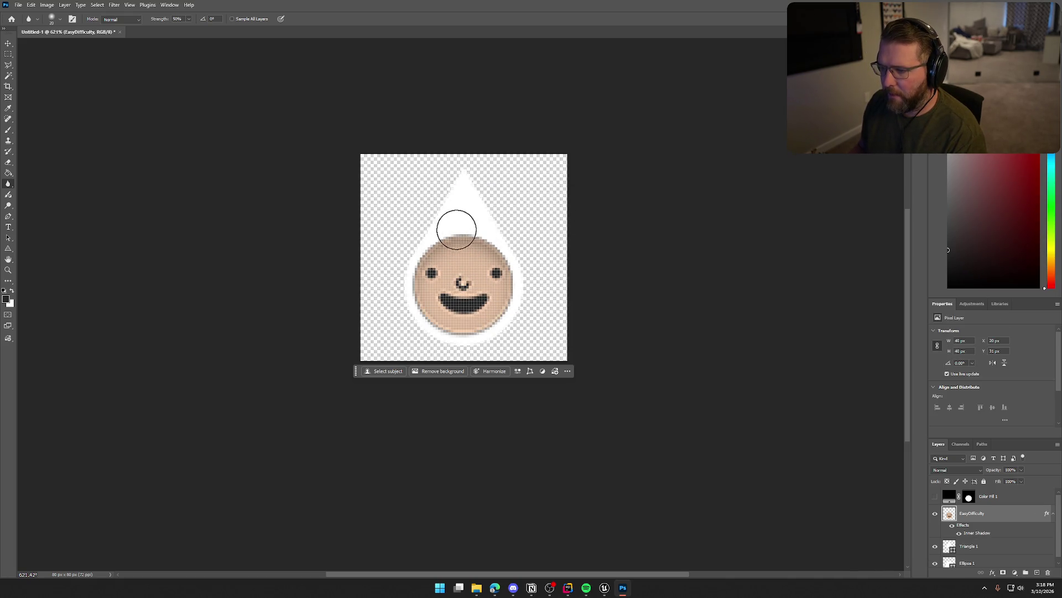
pyautogui.click(97, 5)
# Refine the edge with Radius 3 px, Shift Edge 0%, about 0.8 px feather, and apply
pyautogui.click(133, 122)
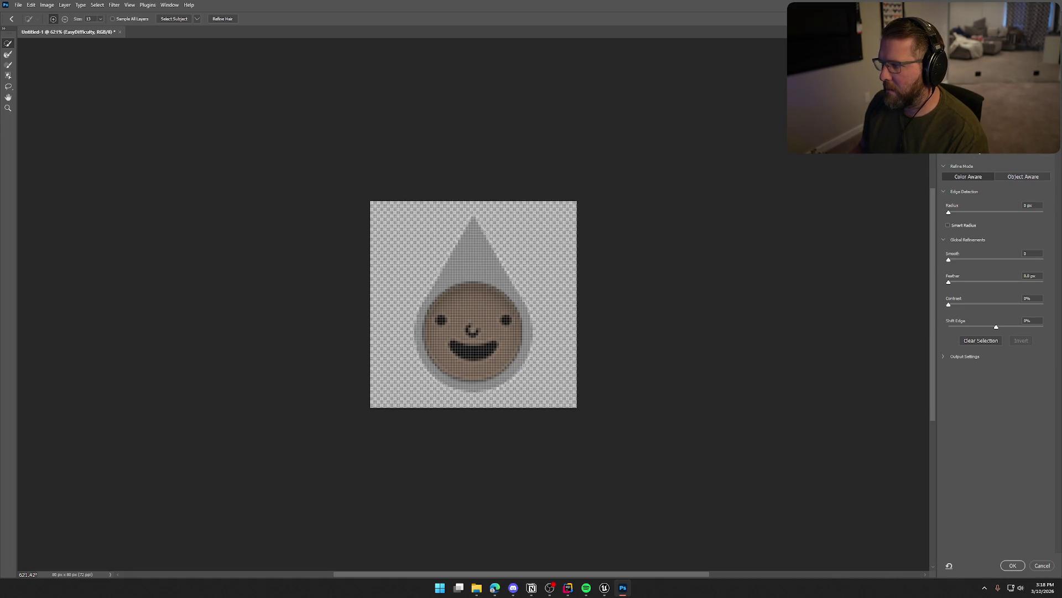
pyautogui.moveTo(950, 214); pyautogui.dragTo(964, 215)
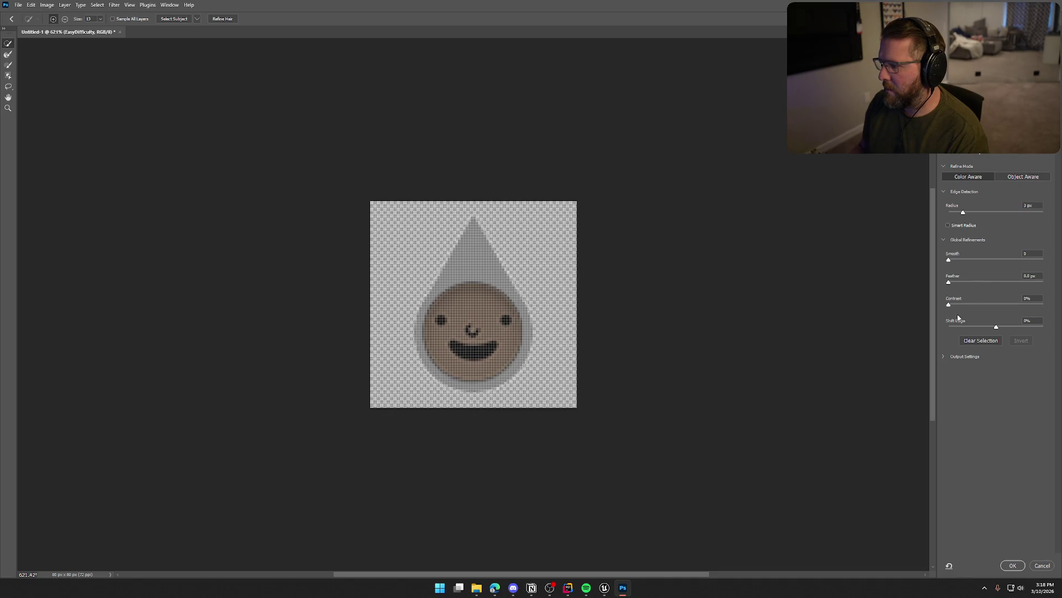
pyautogui.moveTo(997, 328)
pyautogui.mouseDown()
pyautogui.moveTo(969, 329)
pyautogui.moveTo(1025, 327)
pyautogui.moveTo(969, 329)
pyautogui.moveTo(1002, 330)
pyautogui.mouseUp()
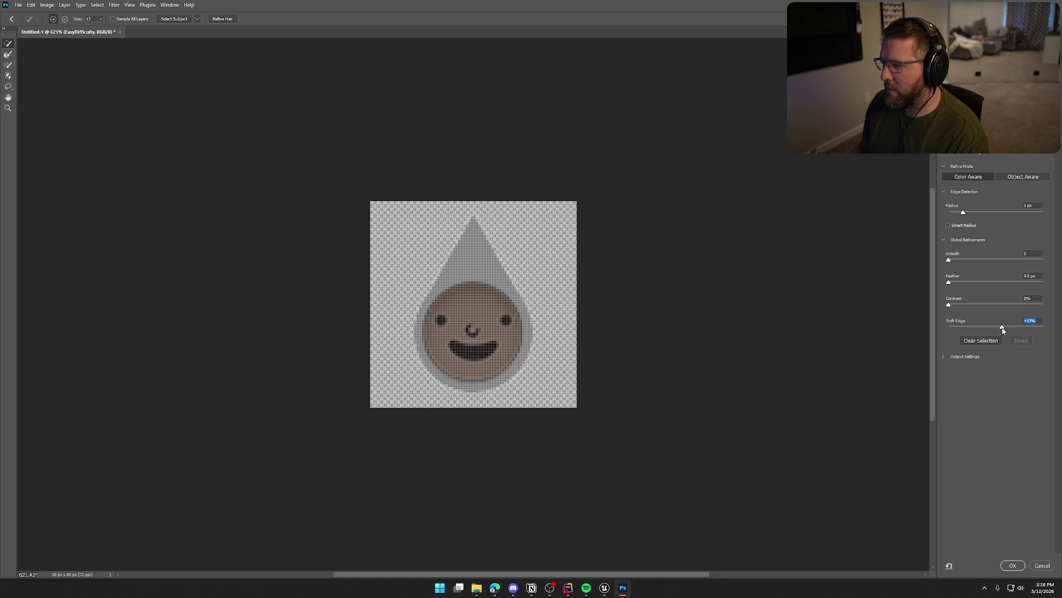
pyautogui.write('0')
pyautogui.press('Return')
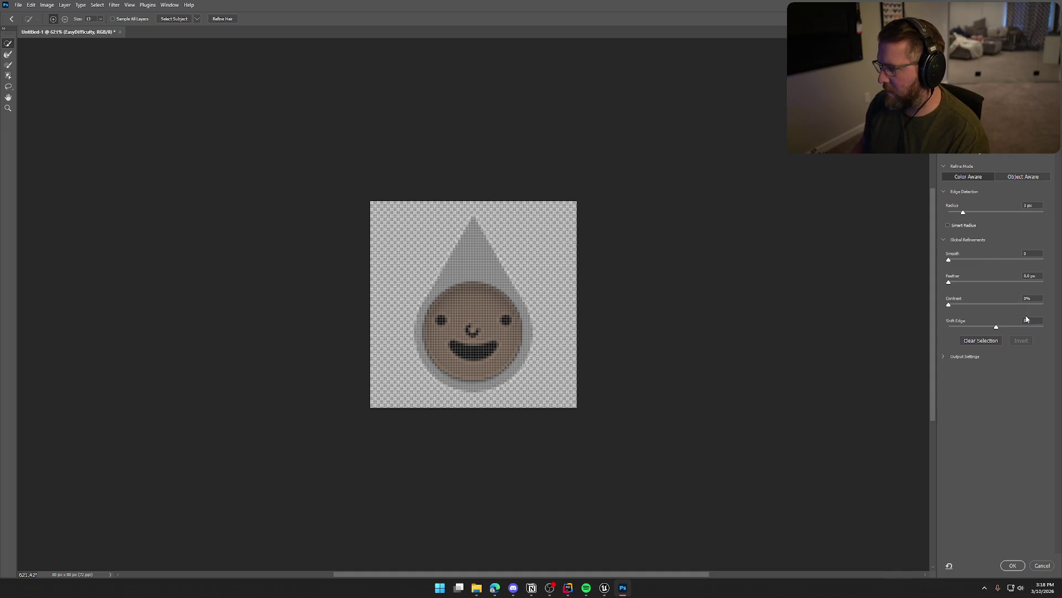
pyautogui.moveTo(949, 282)
pyautogui.mouseDown()
pyautogui.moveTo(999, 283)
pyautogui.moveTo(964, 282)
pyautogui.moveTo(969, 262)
pyautogui.moveTo(950, 261)
pyautogui.mouseUp()
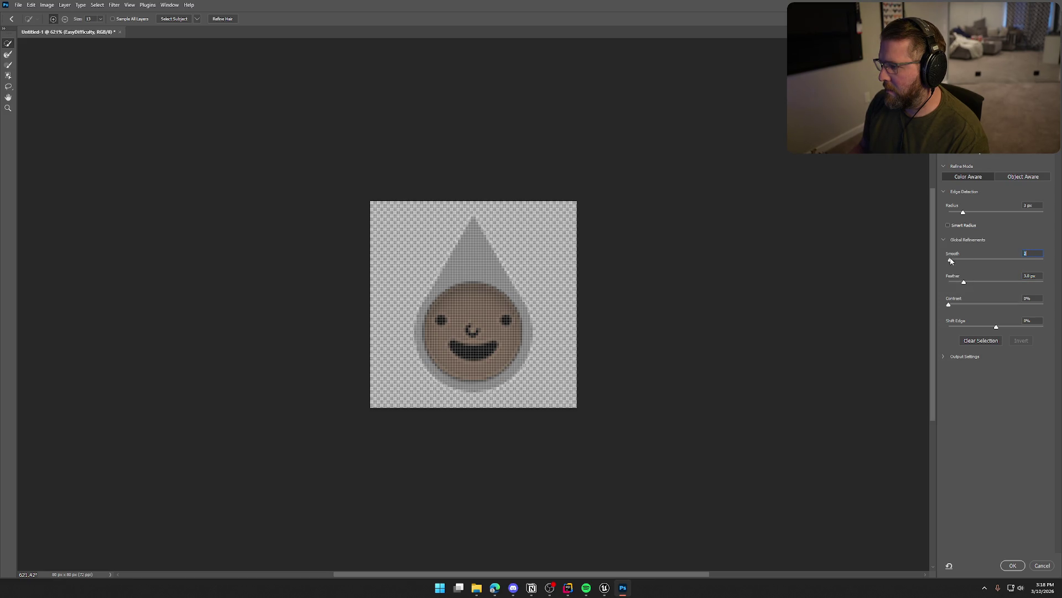
pyautogui.press('Return')
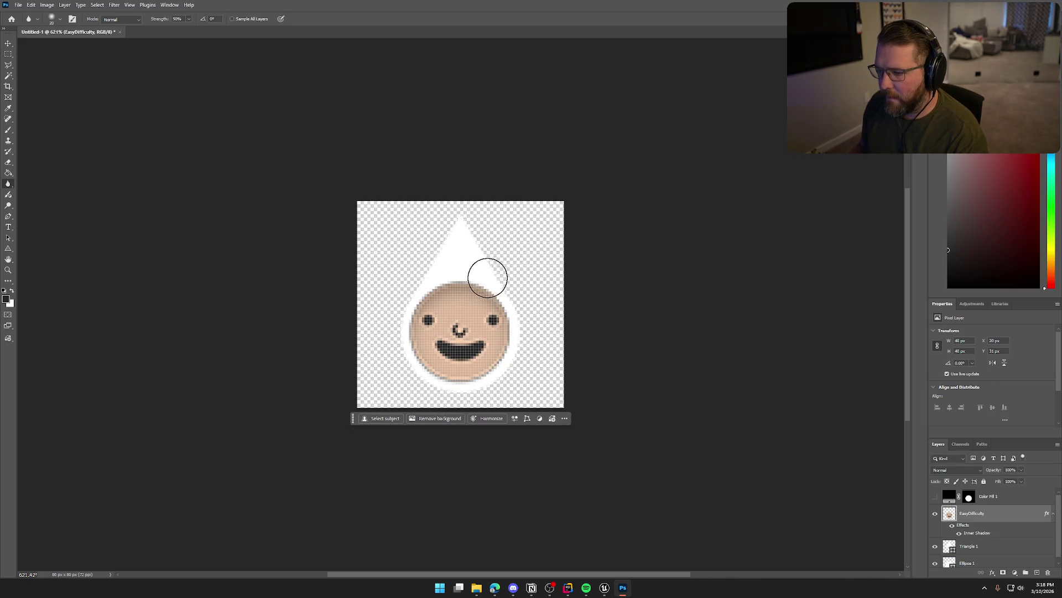
# Blur the face's right and lower edge, zoom out, and open the File menu
pyautogui.moveTo(508, 303)
pyautogui.mouseDown()
pyautogui.moveTo(520, 347)
pyautogui.moveTo(493, 372)
pyautogui.moveTo(456, 384)
pyautogui.moveTo(409, 363)
pyautogui.moveTo(396, 325)
pyautogui.moveTo(420, 287)
pyautogui.moveTo(453, 271)
pyautogui.moveTo(498, 283)
pyautogui.mouseUp()
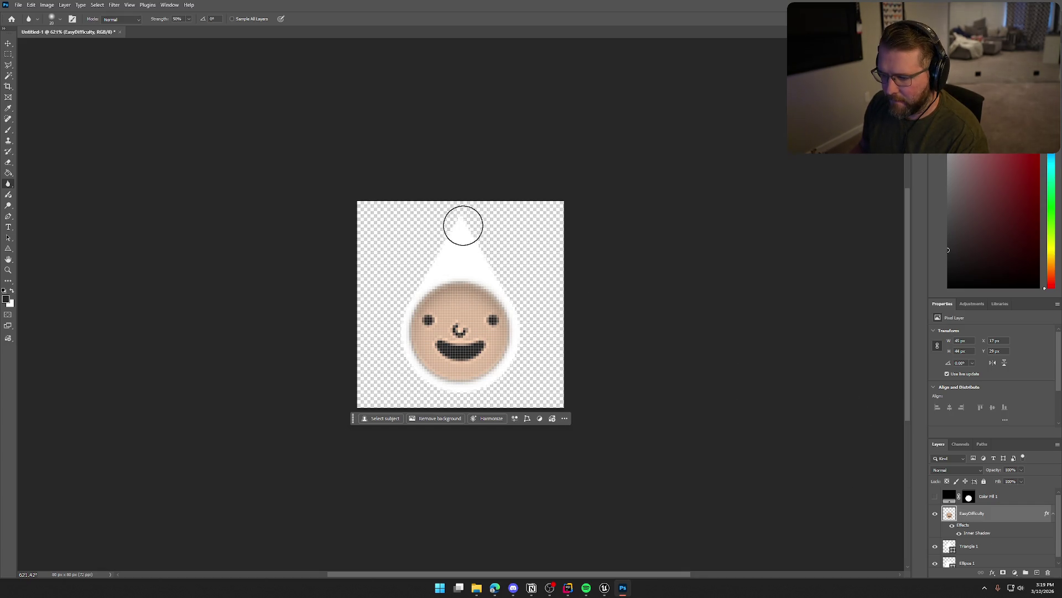
pyautogui.scroll(-5, 301, 168)
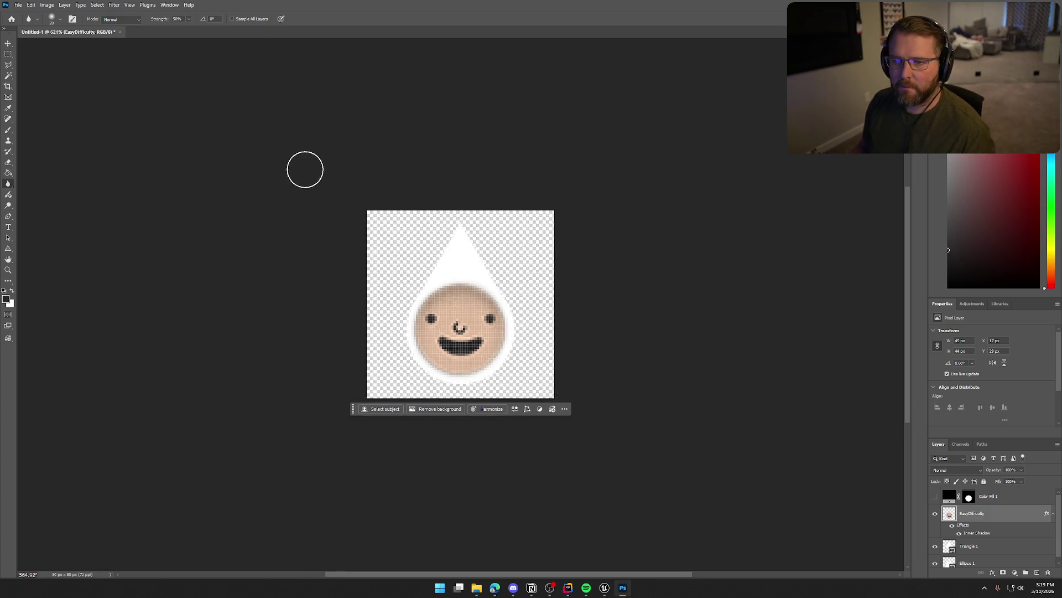
pyautogui.scroll(-3, 300, 170)
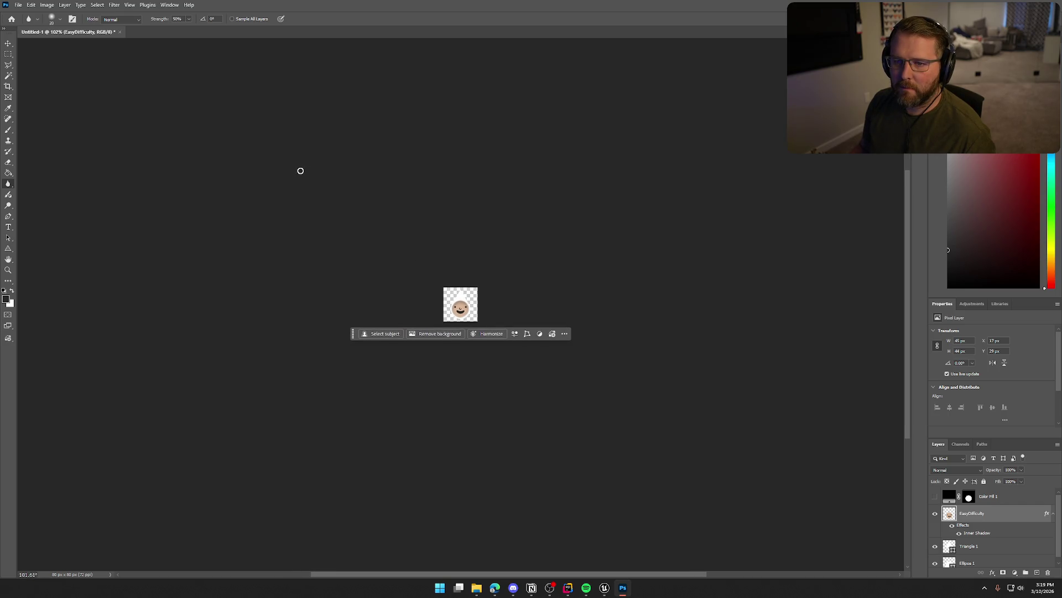
pyautogui.click(18, 5)
# Start a PNG quick export to PlayerIndicator.png, then dismiss the dialog
pyautogui.moveTo(54, 150)
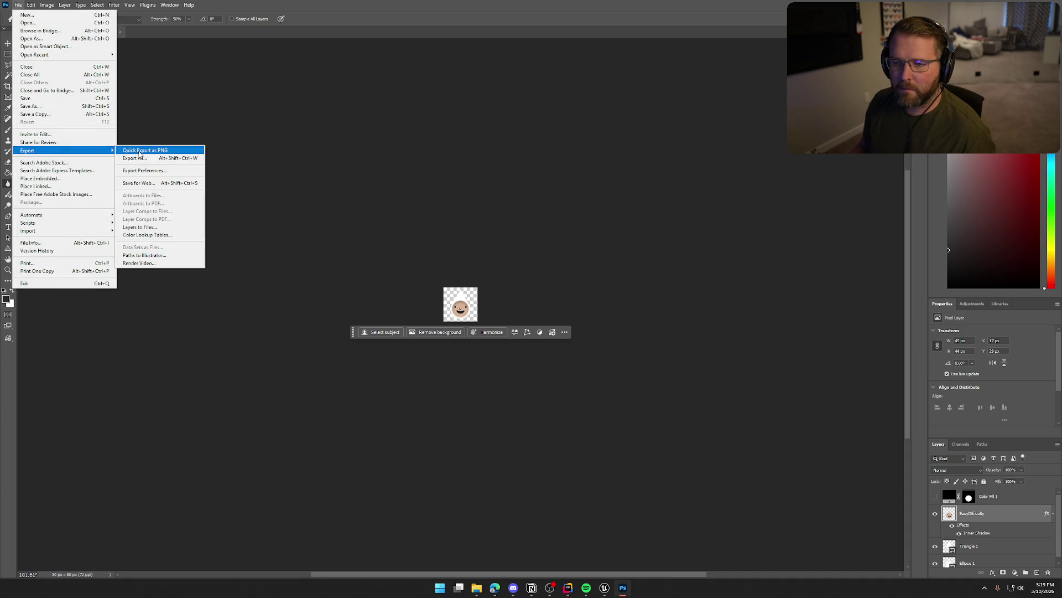
pyautogui.click(143, 150)
pyautogui.click(366, 234)
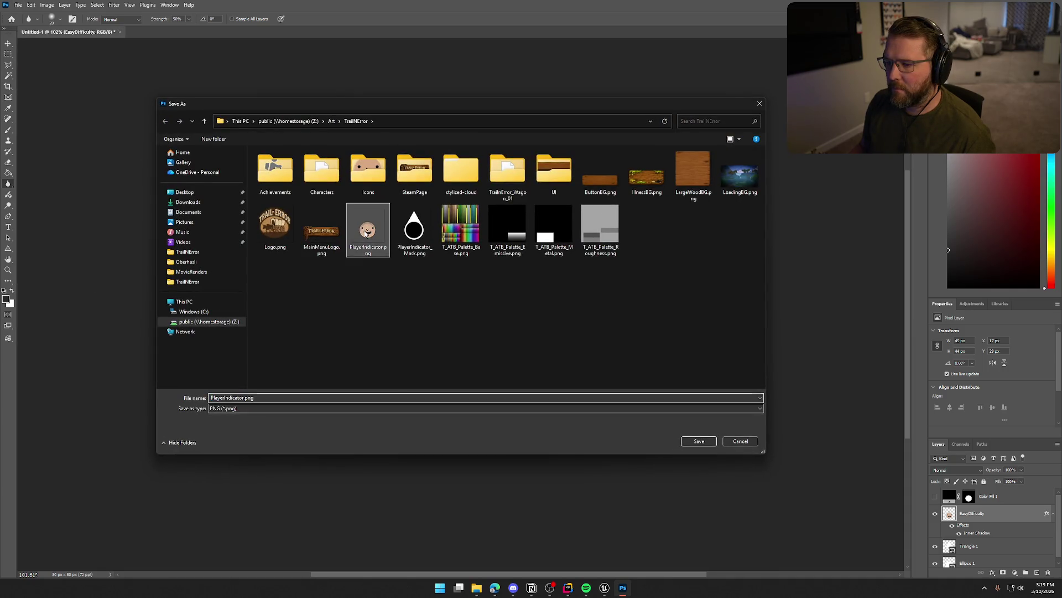
pyautogui.press('Return')
# Hide the Triangle 1 and Ellipse 1 layers and quick-export the face over PlayerIndicator.png
pyautogui.moveTo(936, 548); pyautogui.dragTo(936, 563)
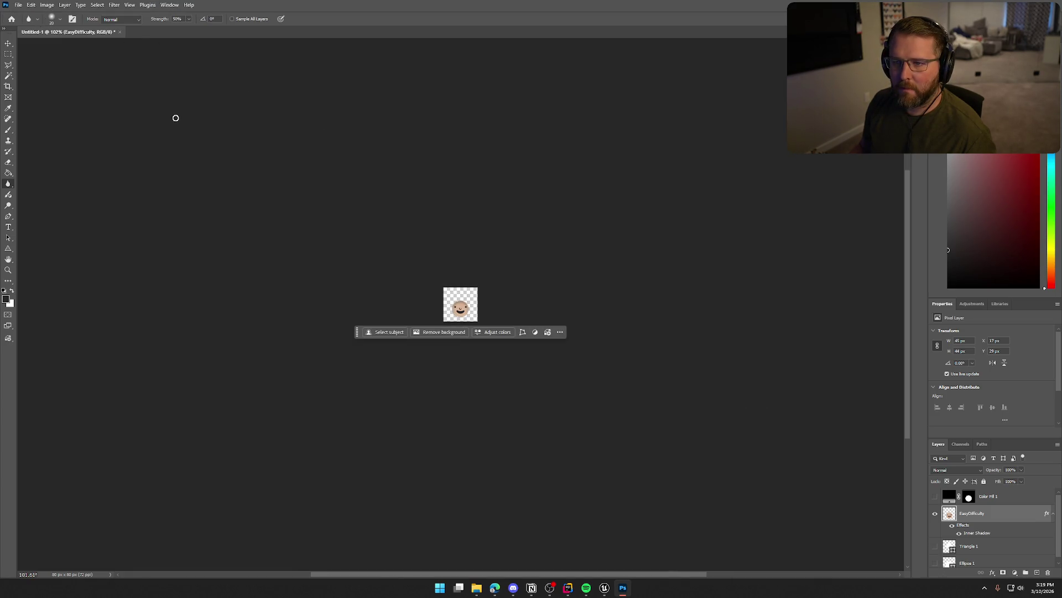
pyautogui.click(20, 5)
pyautogui.moveTo(69, 151)
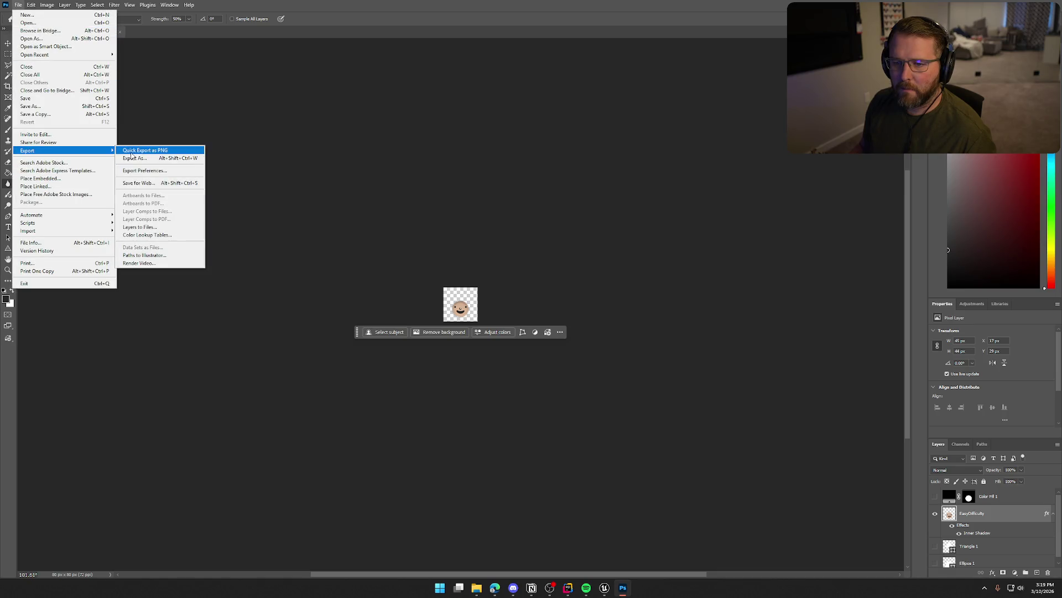
pyautogui.click(133, 151)
pyautogui.click(368, 230)
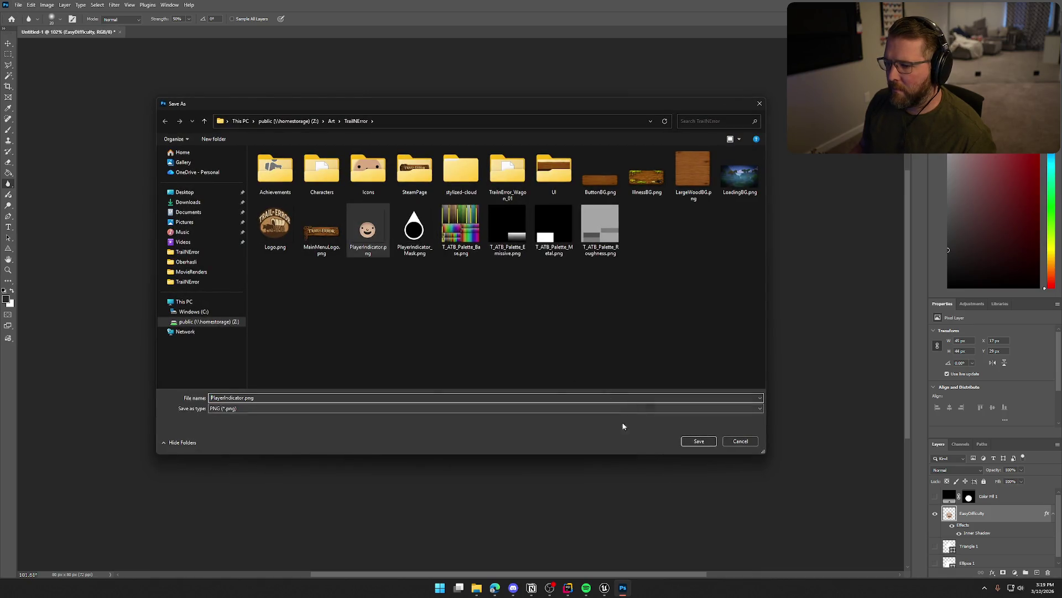
pyautogui.click(703, 443)
pyautogui.click(551, 296)
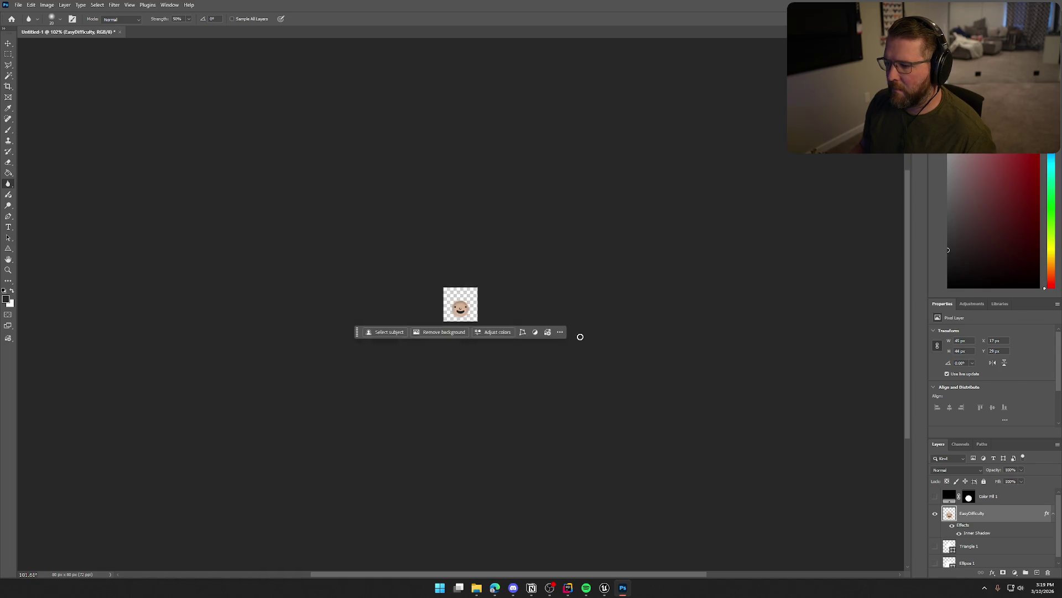
pyautogui.hotkey('alt', 'Tab')
pyautogui.hotkey('ctrl', 'space')
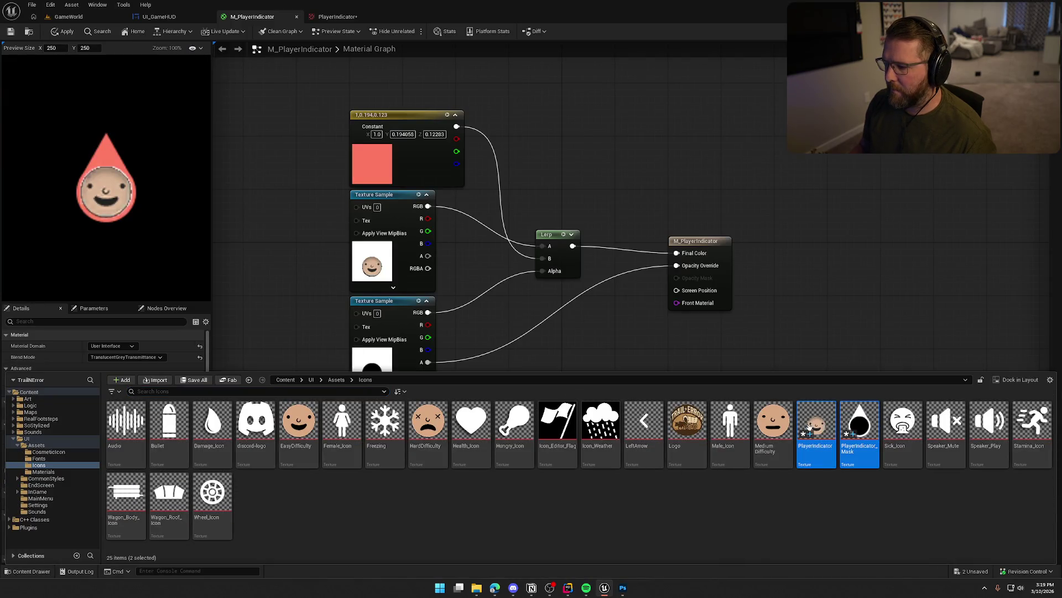
# Reimport the updated PlayerIndicator texture from the Content Drawer
pyautogui.rightClick(817, 435)
pyautogui.click(833, 164)
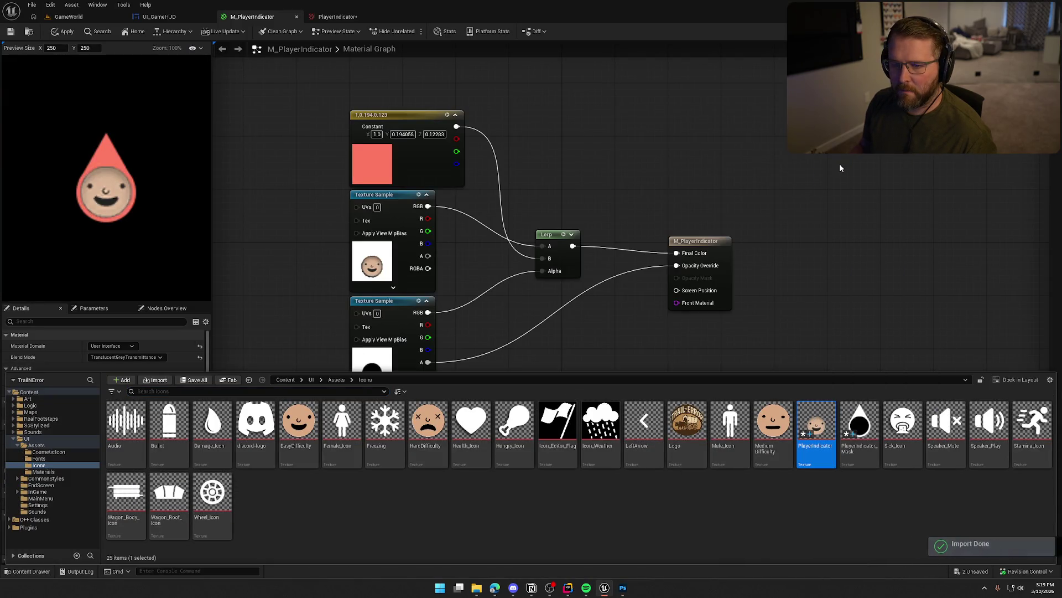
pyautogui.click(598, 339)
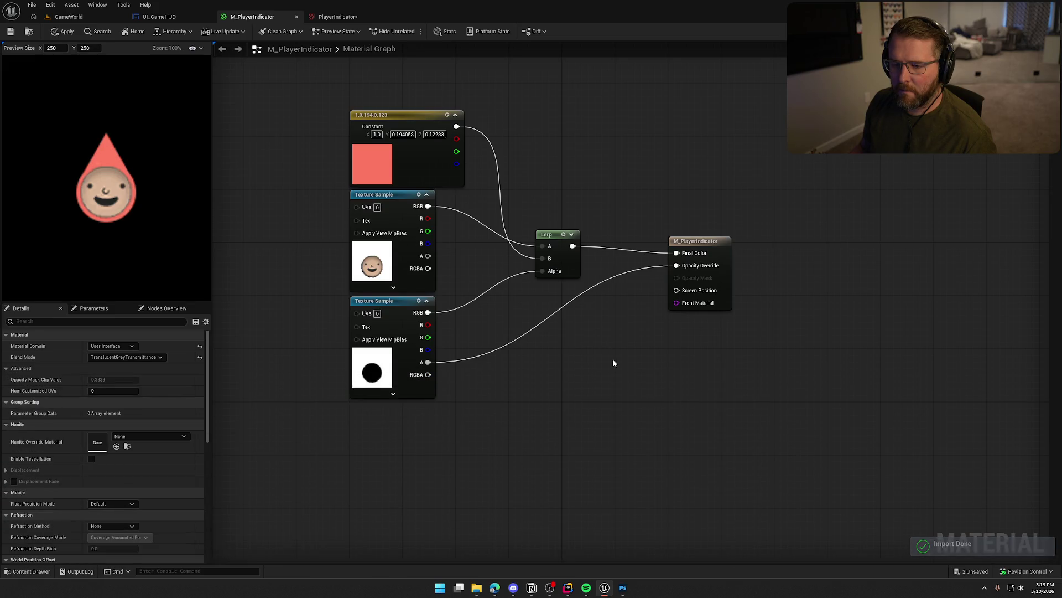
# Go through UI_GameHUD to the GameWorld level and start Play-In-Editor
pyautogui.click(185, 20)
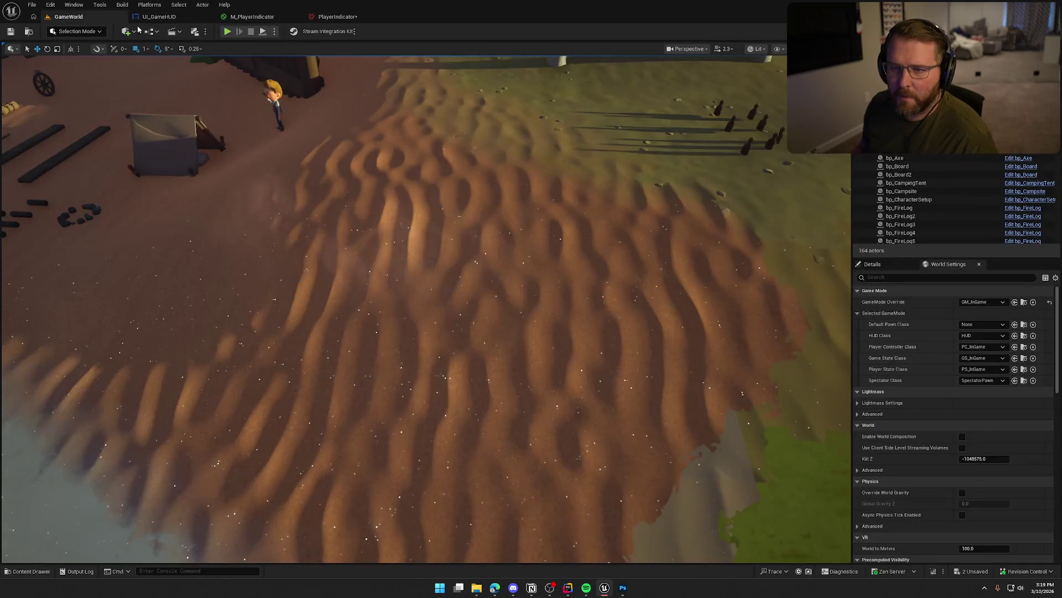
pyautogui.click(69, 16)
pyautogui.hotkey('alt', 'p')
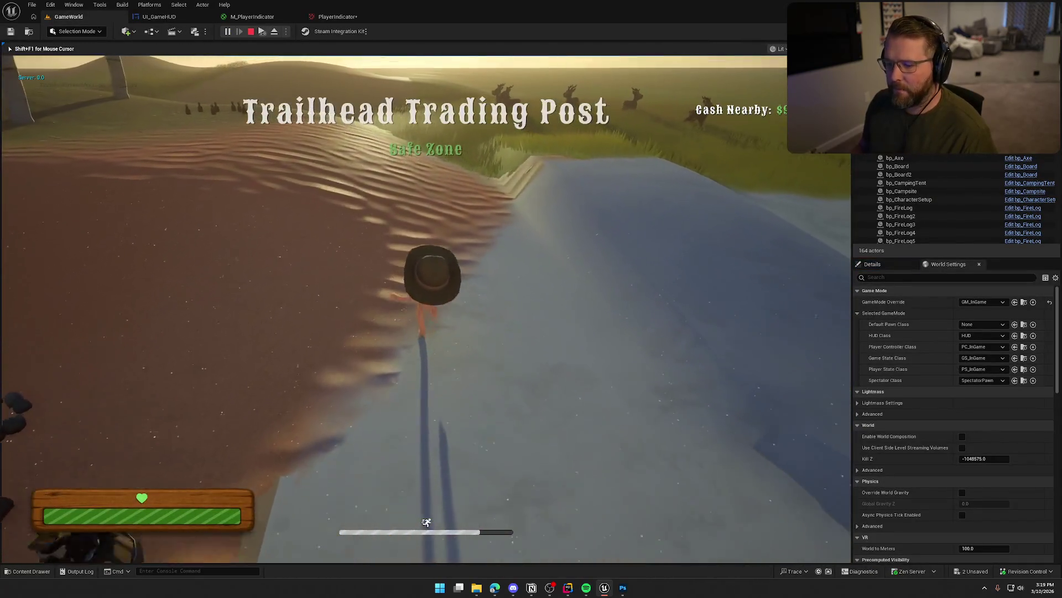
# Refocus the running game and make it fullscreen with F11
pyautogui.press('super')
pyautogui.press('Escape')
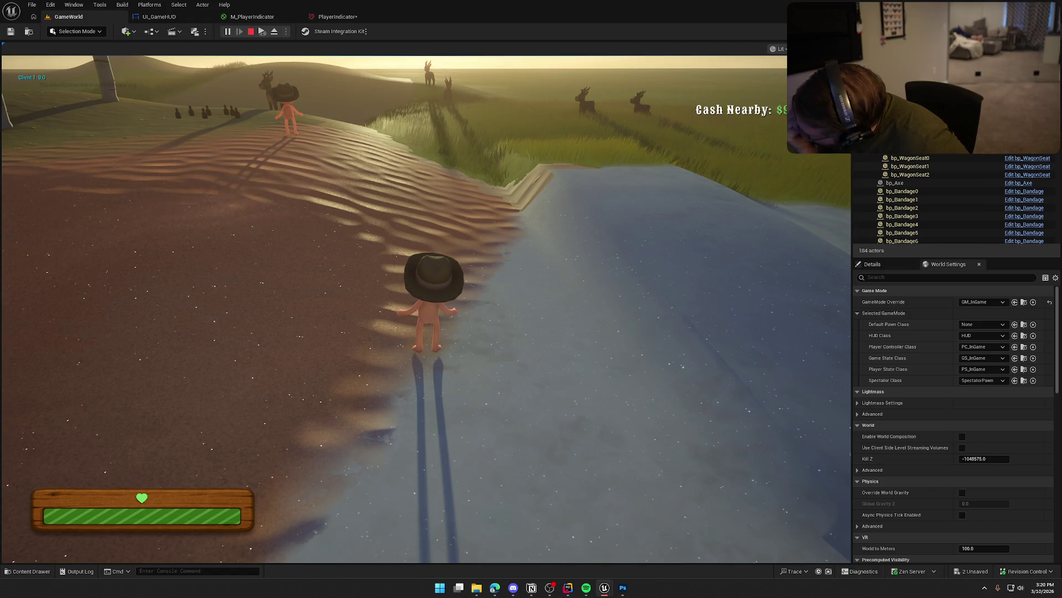
pyautogui.press('super')
pyautogui.press('super')
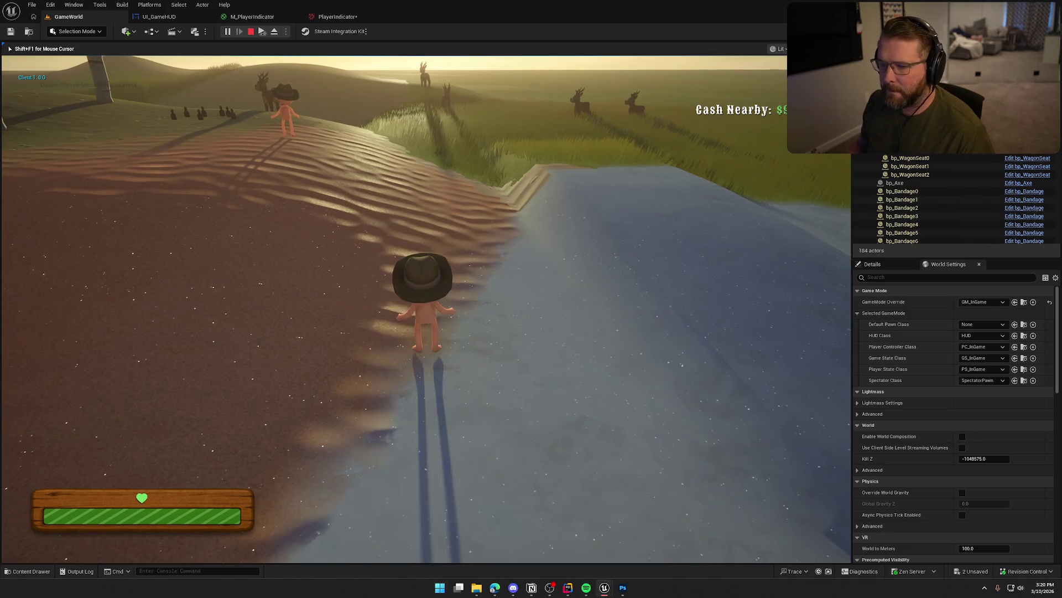
pyautogui.press('F11')
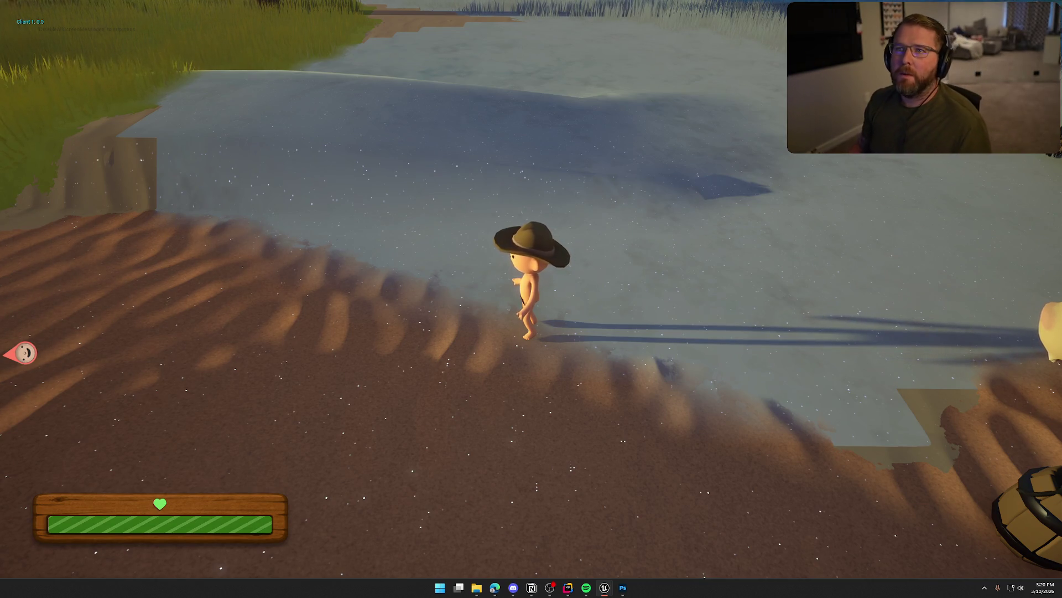
# Walk the character forward, left and back to watch the edge indicator, then stop and switch to Photoshop
pyautogui.press('w')
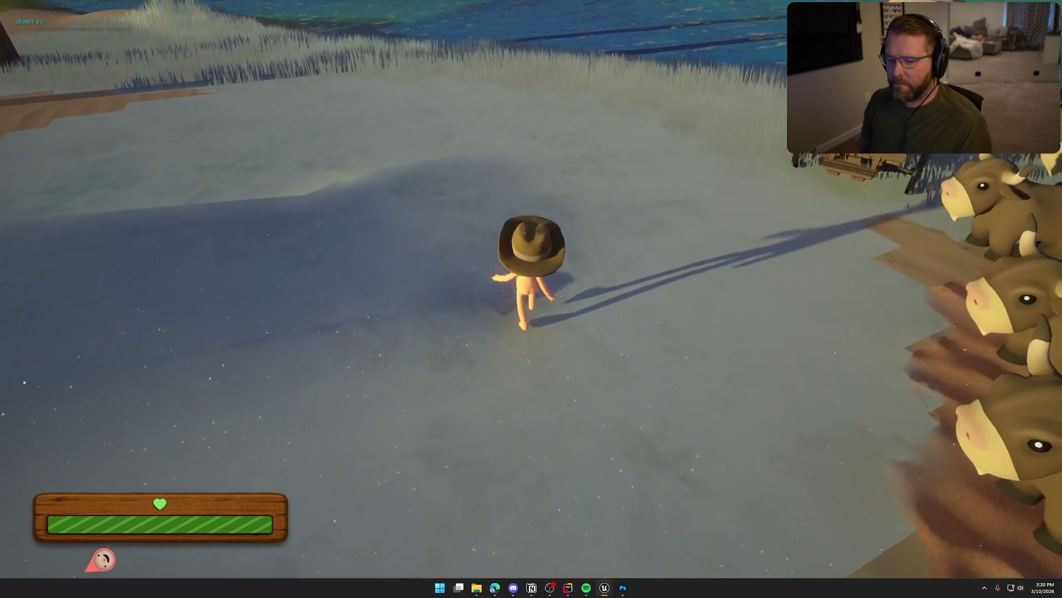
pyautogui.press('a')
pyautogui.press('s')
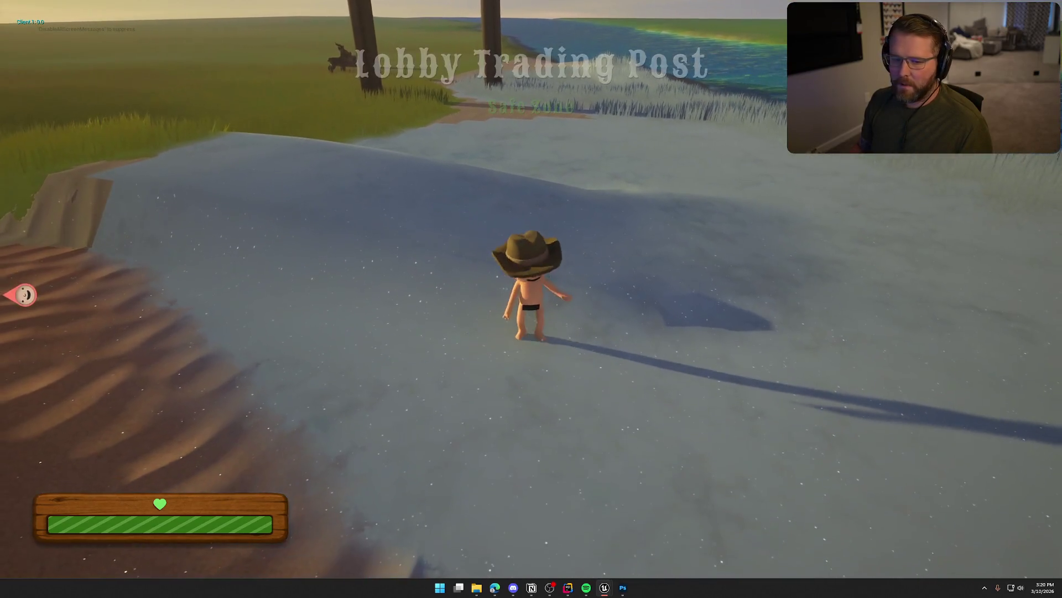
pyautogui.press('Escape')
pyautogui.click(624, 590)
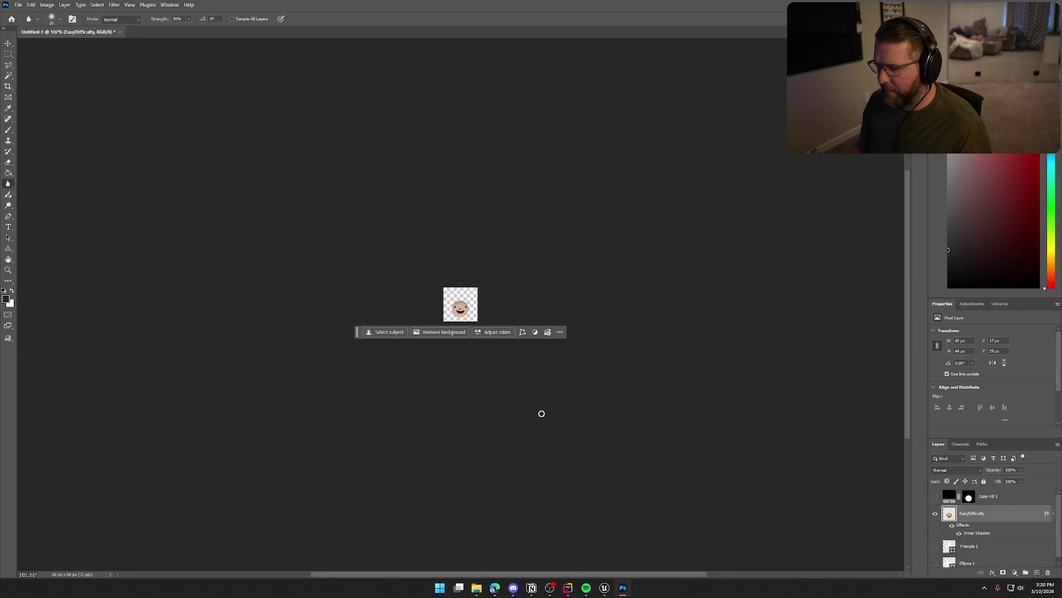
# Quick-export the softened face as PNG, replacing PlayerIndicator.png, then show Unreal's Content Drawer
pyautogui.scroll(10, 470, 319)
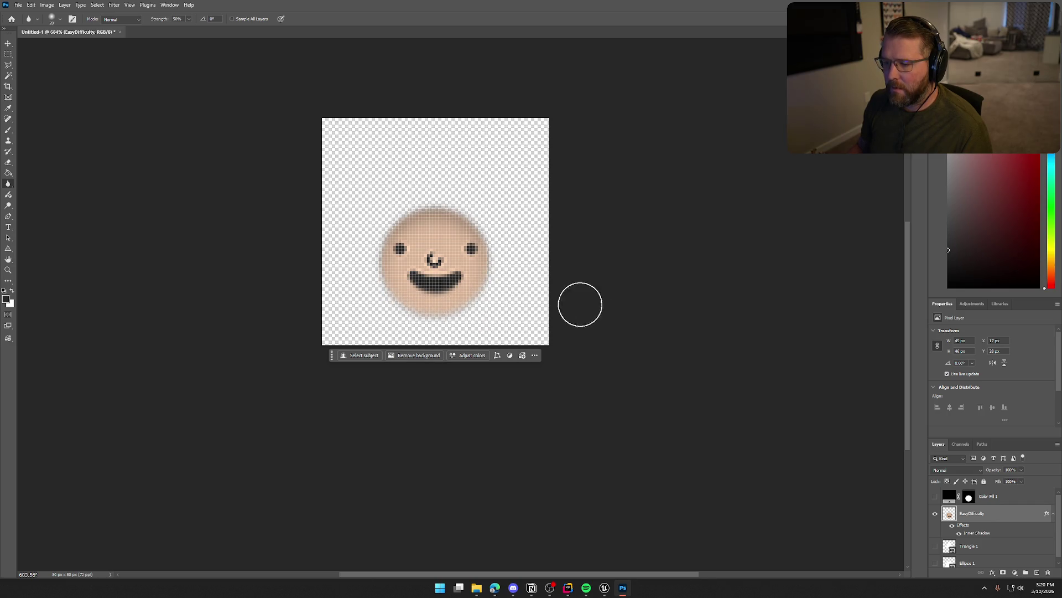
pyautogui.scroll(-8, 607, 354)
pyautogui.scroll(2, 607, 354)
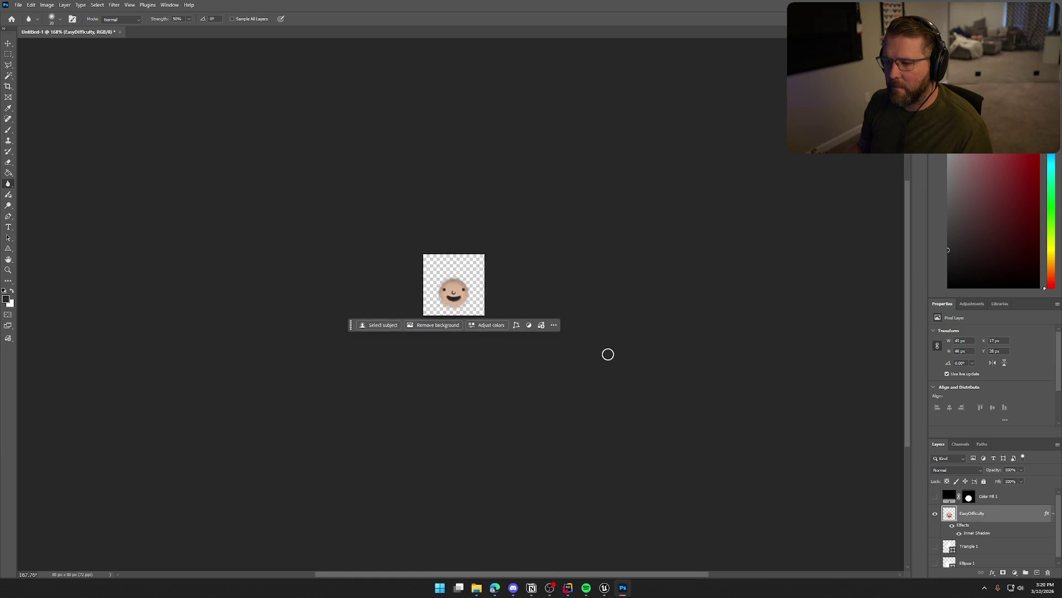
pyautogui.scroll(2, 608, 354)
pyautogui.click(19, 4)
pyautogui.moveTo(33, 151)
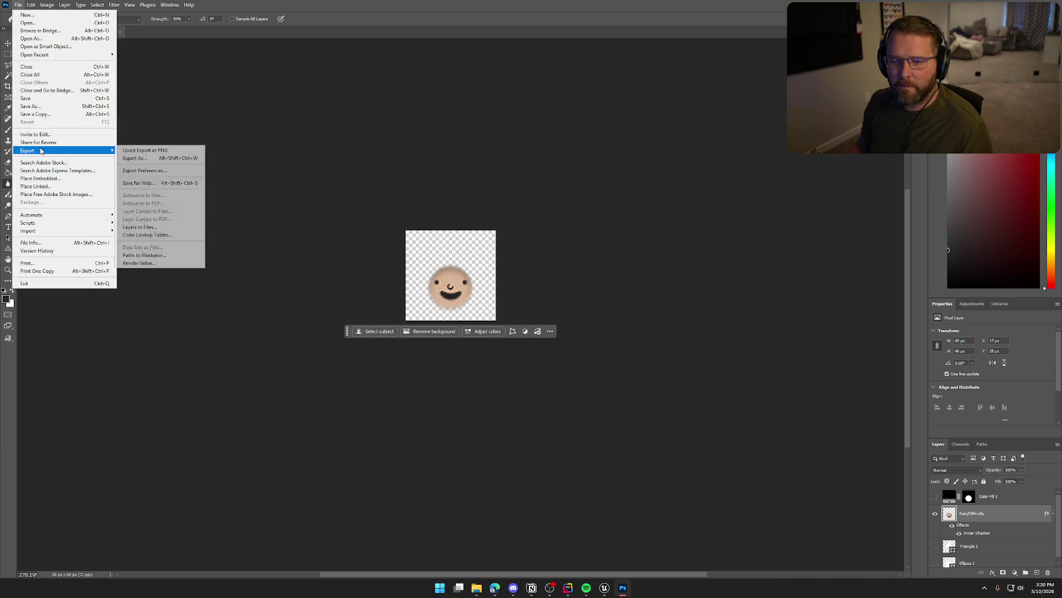
pyautogui.click(144, 147)
pyautogui.click(354, 236)
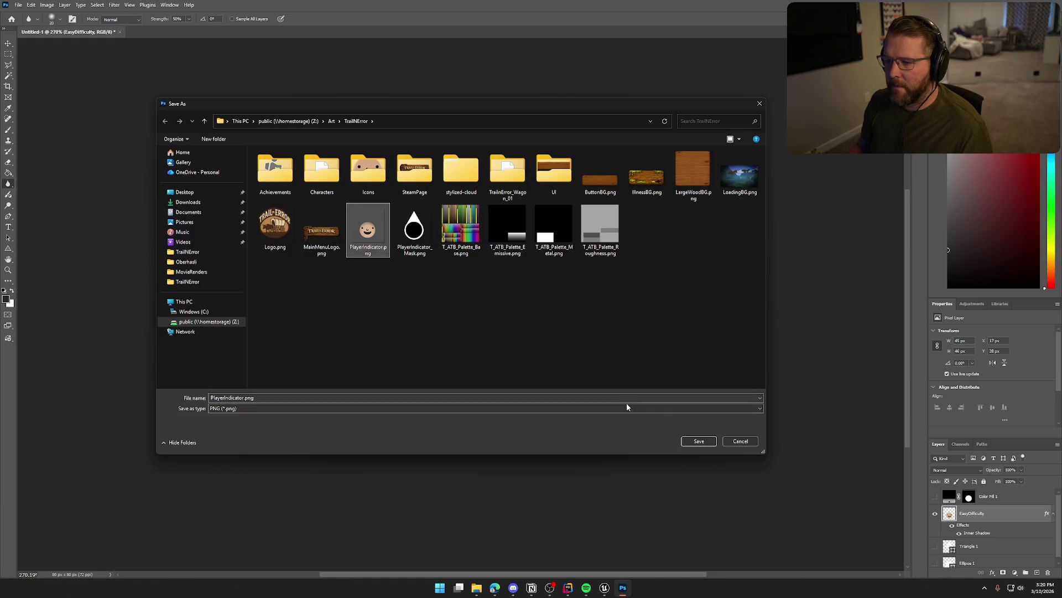
pyautogui.click(696, 442)
pyautogui.click(542, 294)
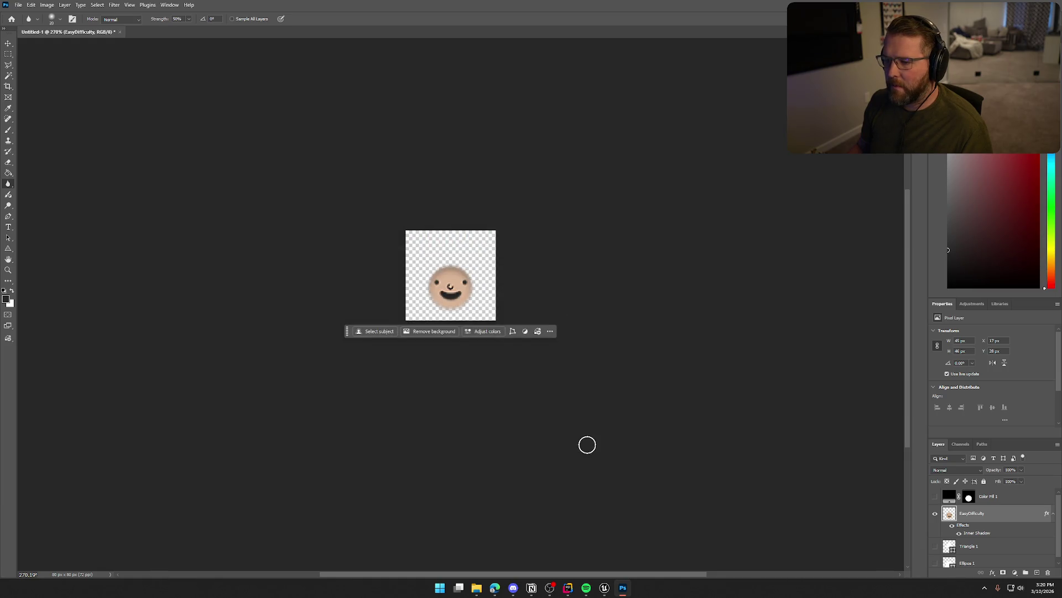
pyautogui.hotkey('alt', 'Tab')
pyautogui.hotkey('ctrl', 'space')
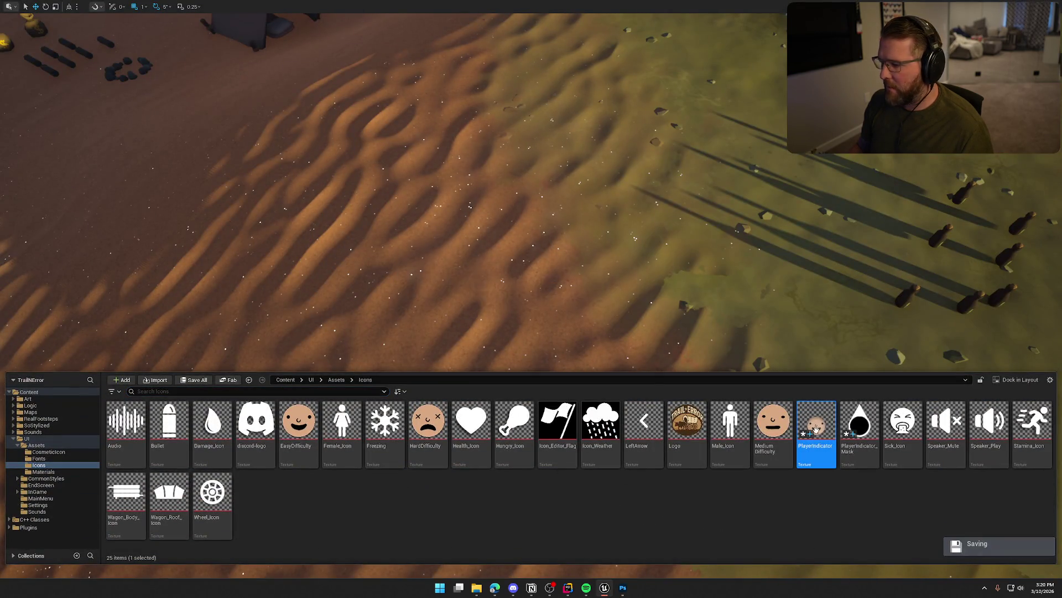
# Reimport the updated PlayerIndicator texture in the Content Drawer
pyautogui.rightClick(816, 429)
pyautogui.click(857, 334)
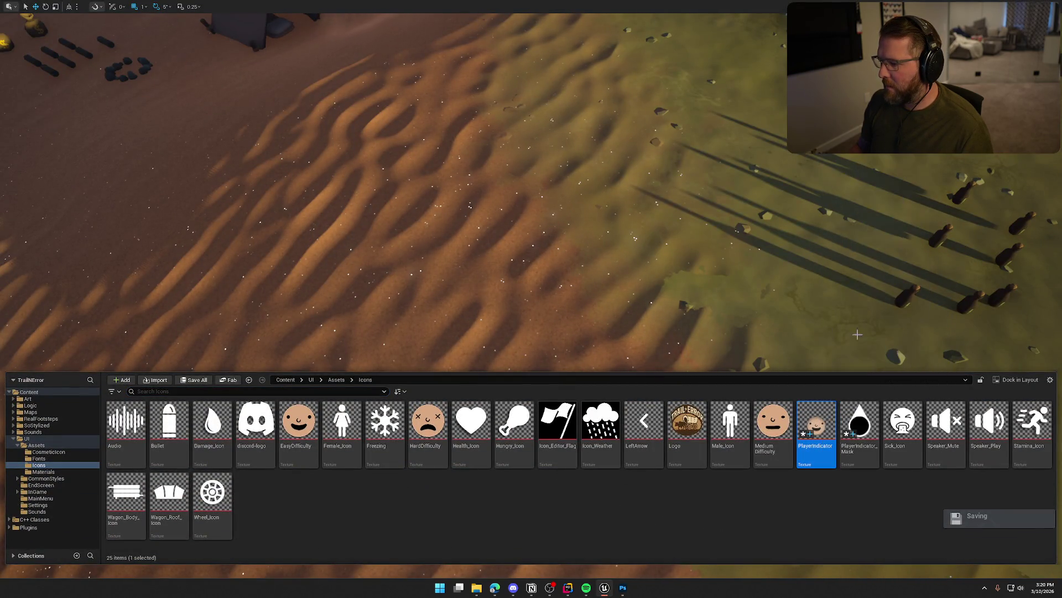
pyautogui.click(809, 515)
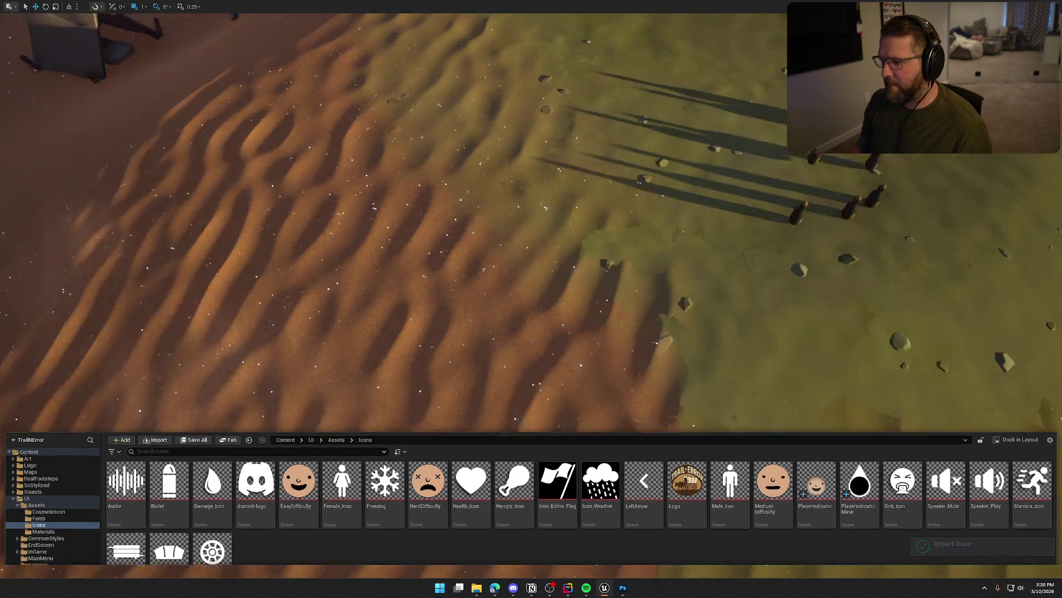
pyautogui.moveTo(664, 249); pyautogui.dragTo(639, 229)
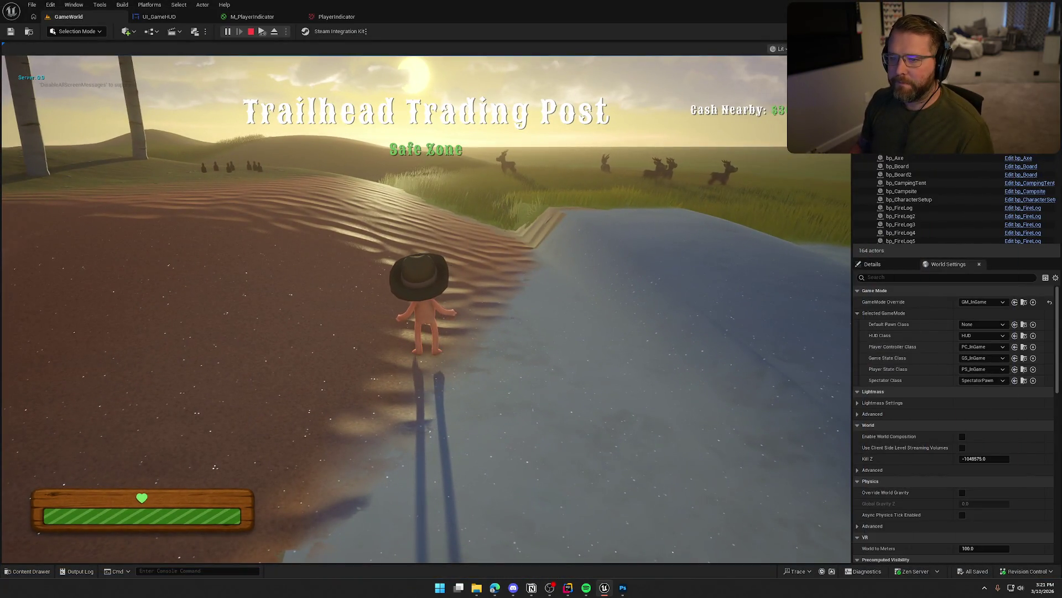
# Bring Photoshop with the face indicator image to the front
pyautogui.press('super')
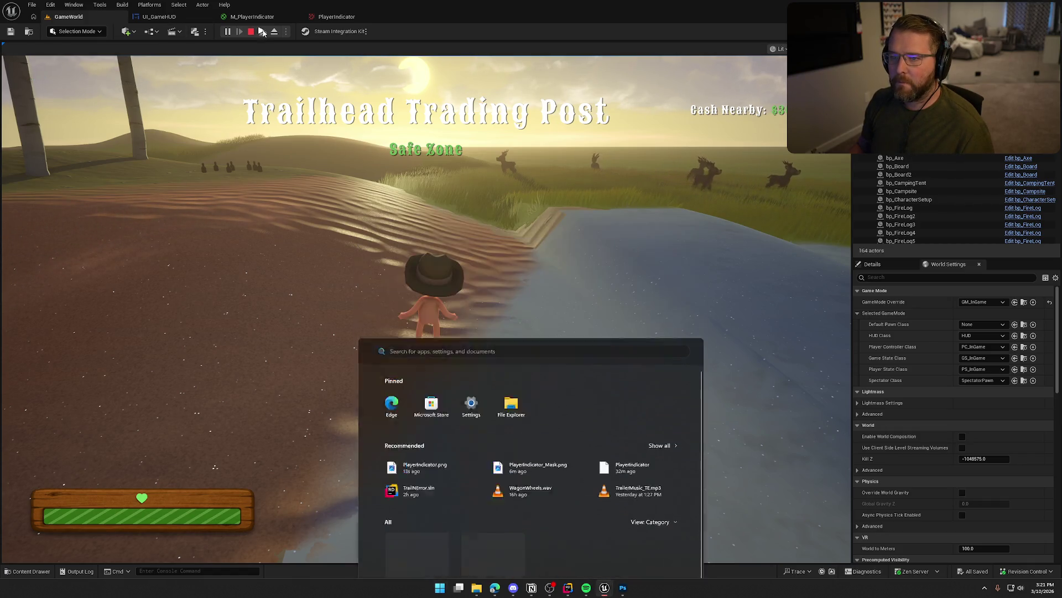
pyautogui.press('super')
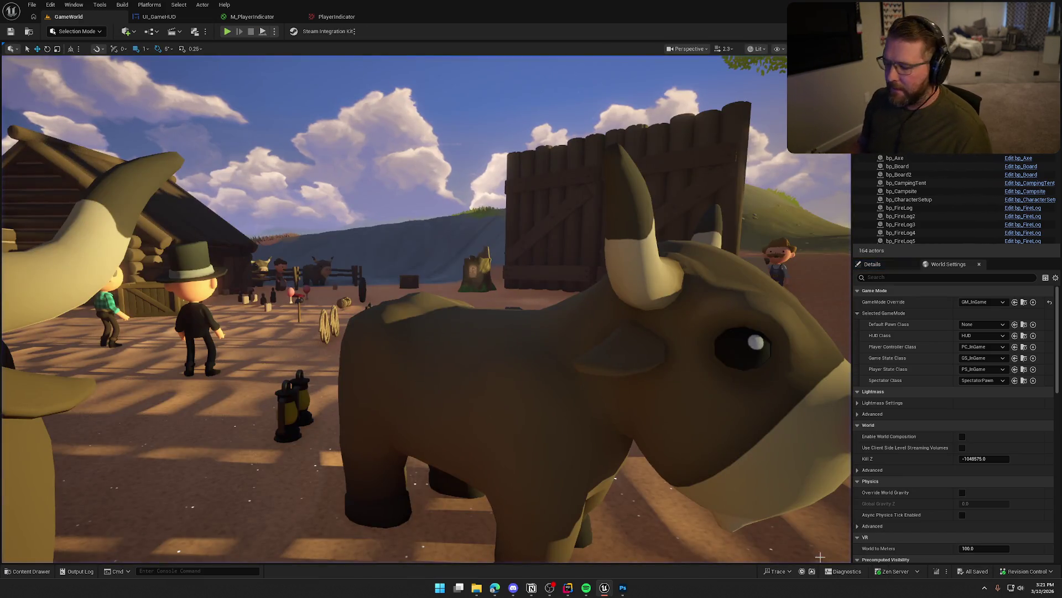
pyautogui.click(623, 588)
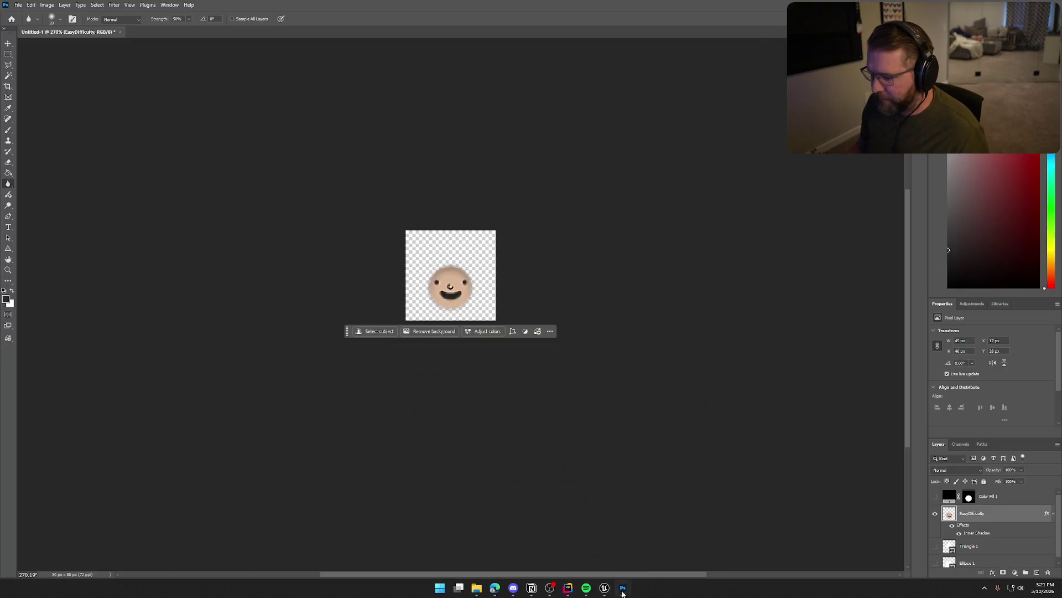
# Hide EasyDifficulty, show Triangle 1, Ellipse 1 and Color Fill 1, and select its mask with a size-10 brush
pyautogui.click(935, 515)
pyautogui.scroll(-1, 938, 517)
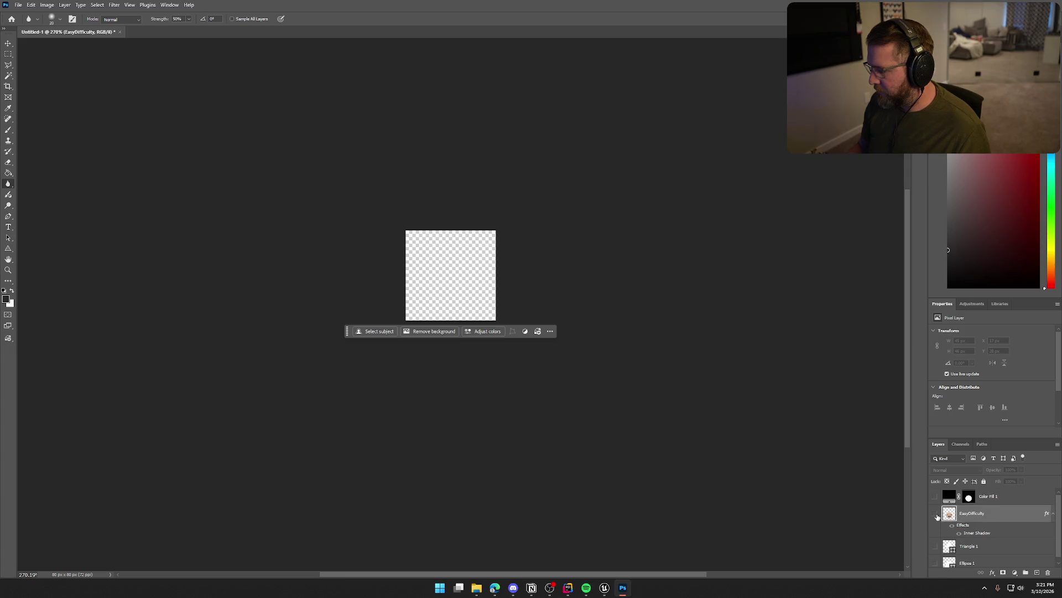
pyautogui.moveTo(936, 543); pyautogui.dragTo(936, 559)
pyautogui.scroll(1, 935, 553)
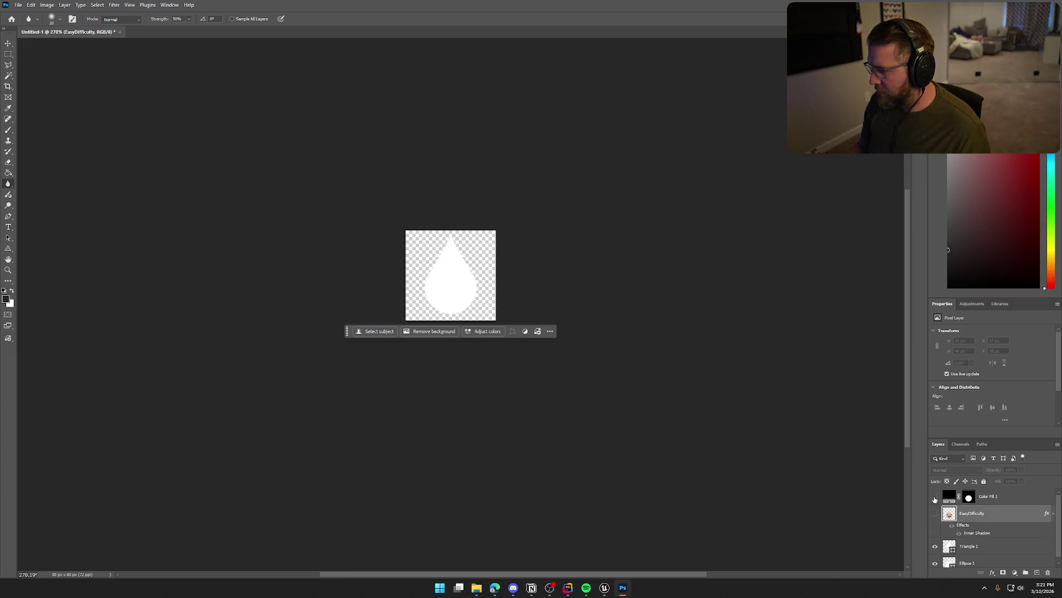
pyautogui.click(936, 498)
pyautogui.click(969, 499)
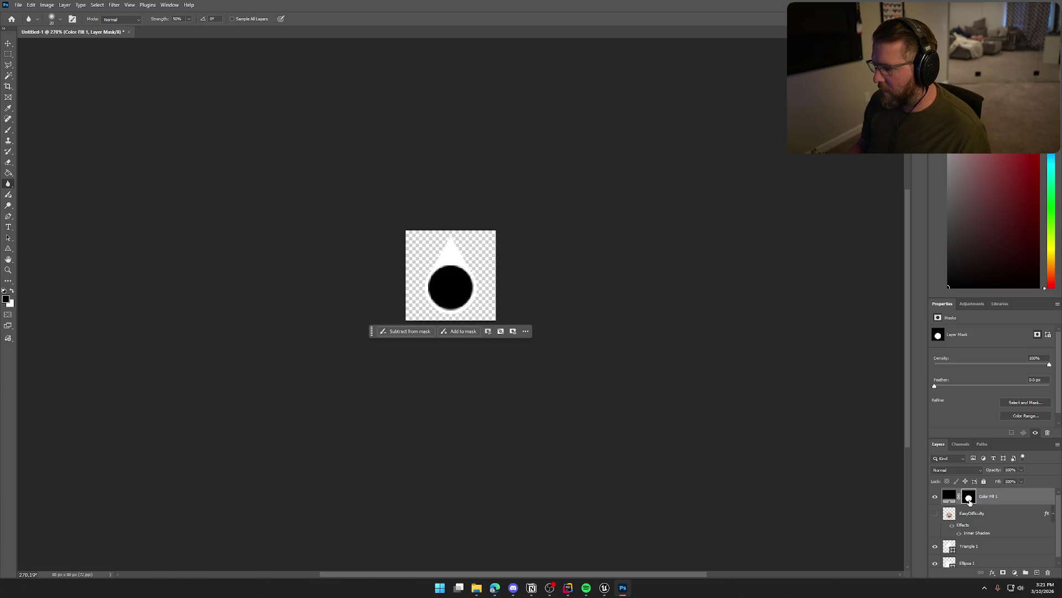
pyautogui.scroll(5, 443, 255)
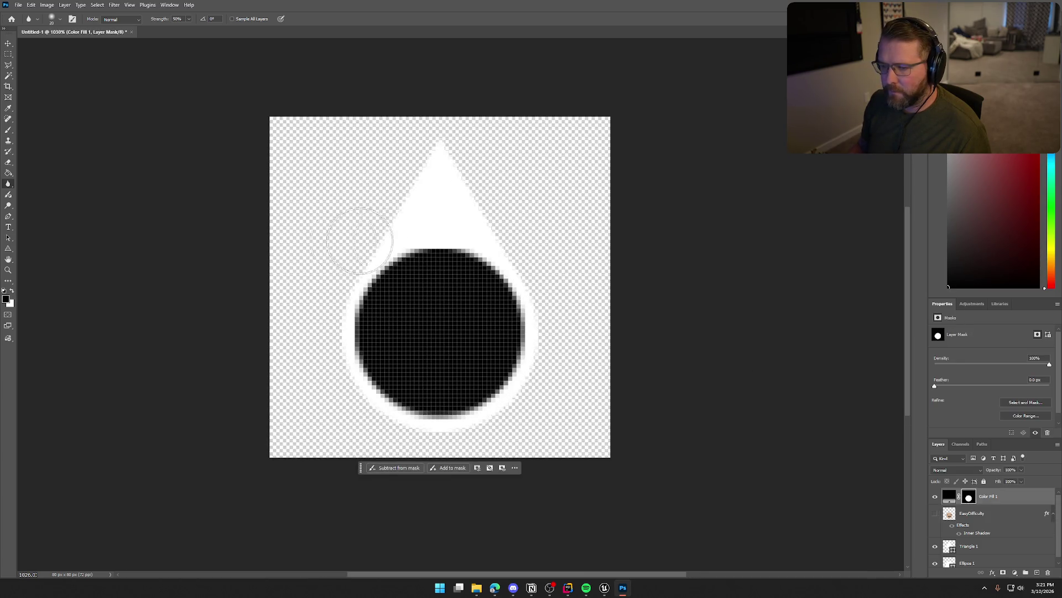
pyautogui.press('[')
pyautogui.press('[')
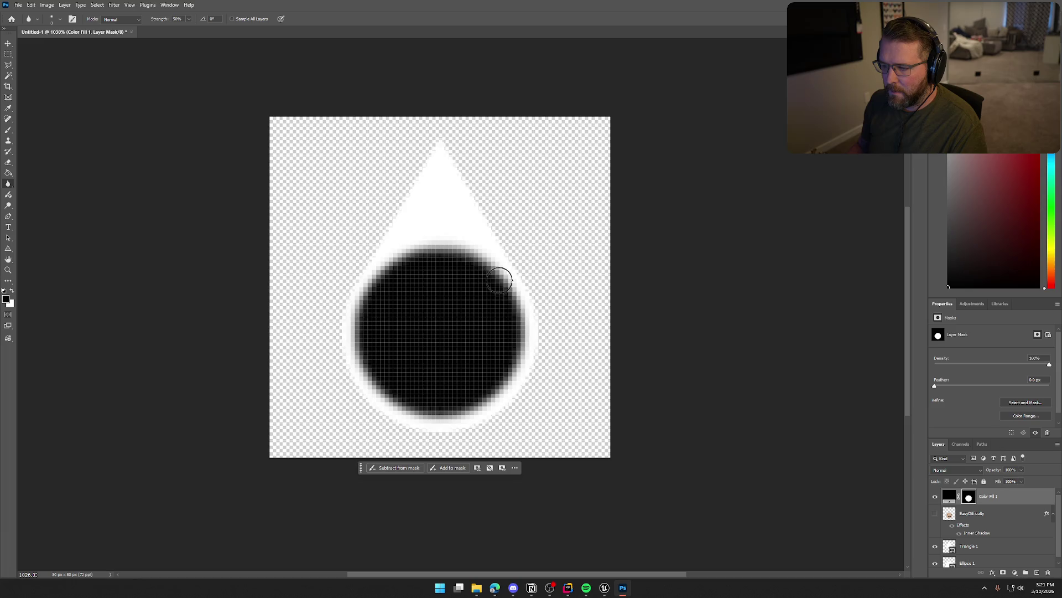
# Export the image as PNG over PlayerIndicator_Mask.png and return to Unreal's Content Drawer
pyautogui.scroll(-5, 674, 415)
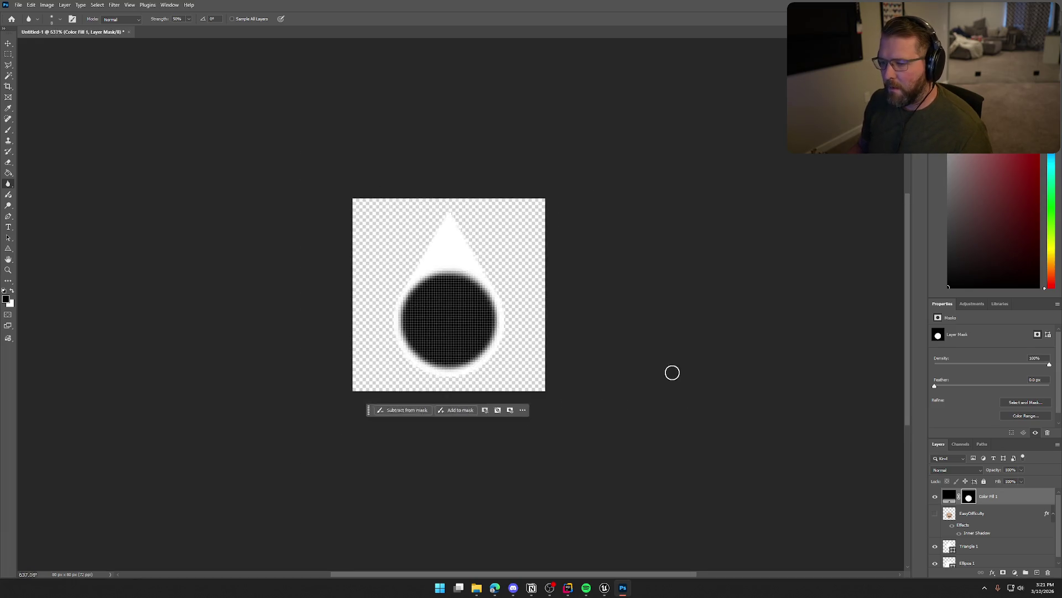
pyautogui.scroll(1, 668, 372)
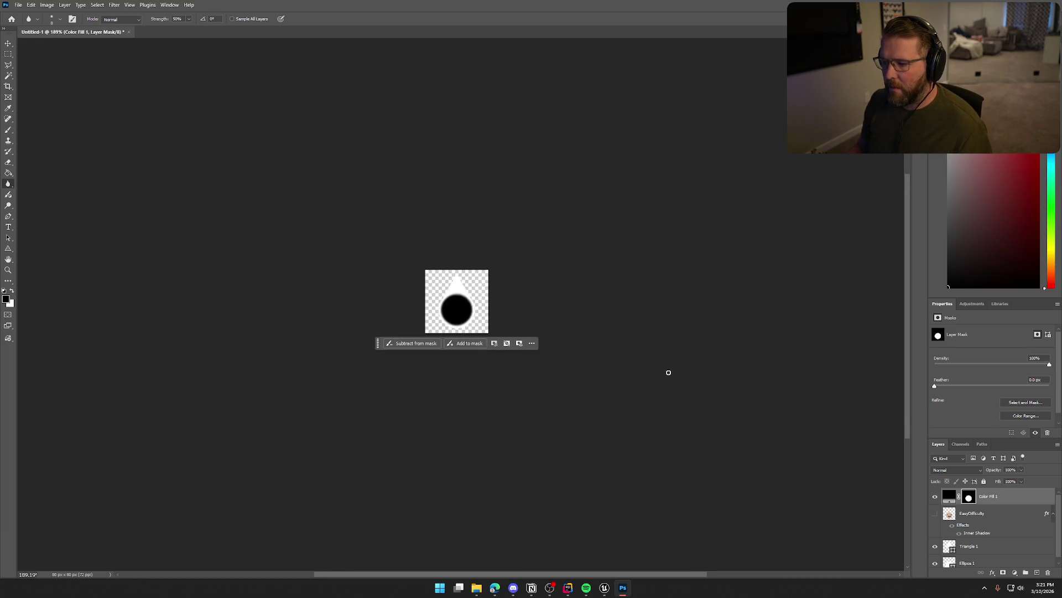
pyautogui.click(18, 5)
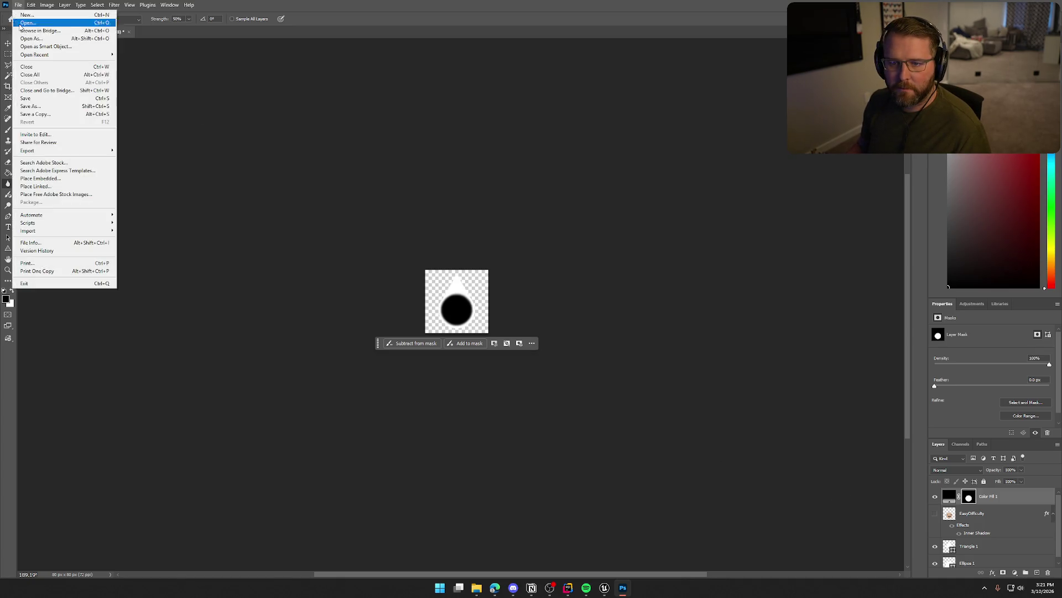
pyautogui.moveTo(66, 149)
pyautogui.click(147, 150)
pyautogui.click(406, 230)
pyautogui.click(697, 441)
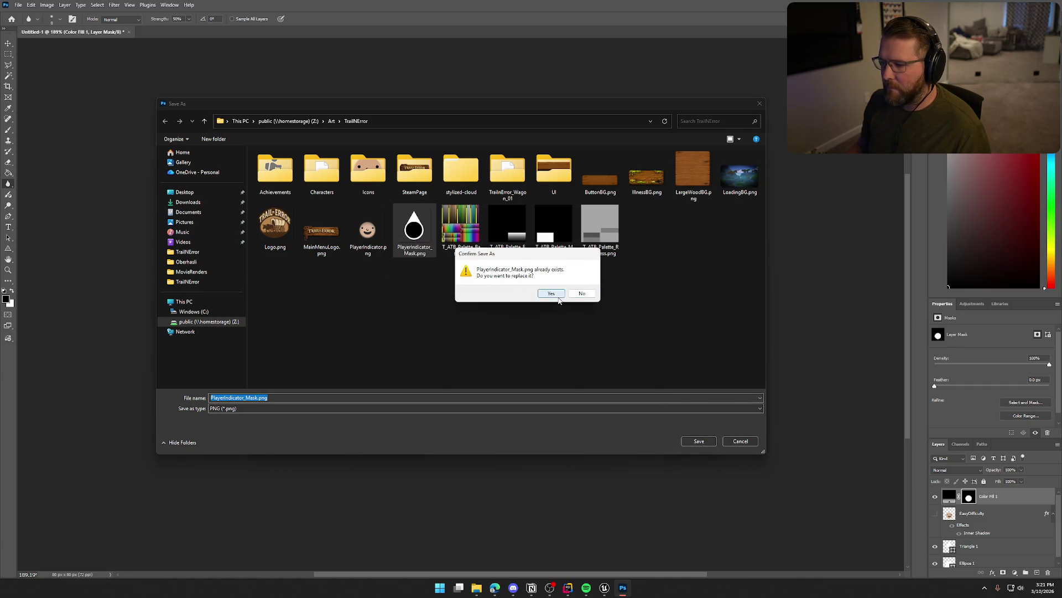
pyautogui.click(558, 296)
pyautogui.hotkey('alt', 'Tab')
pyautogui.hotkey('ctrl', 'space')
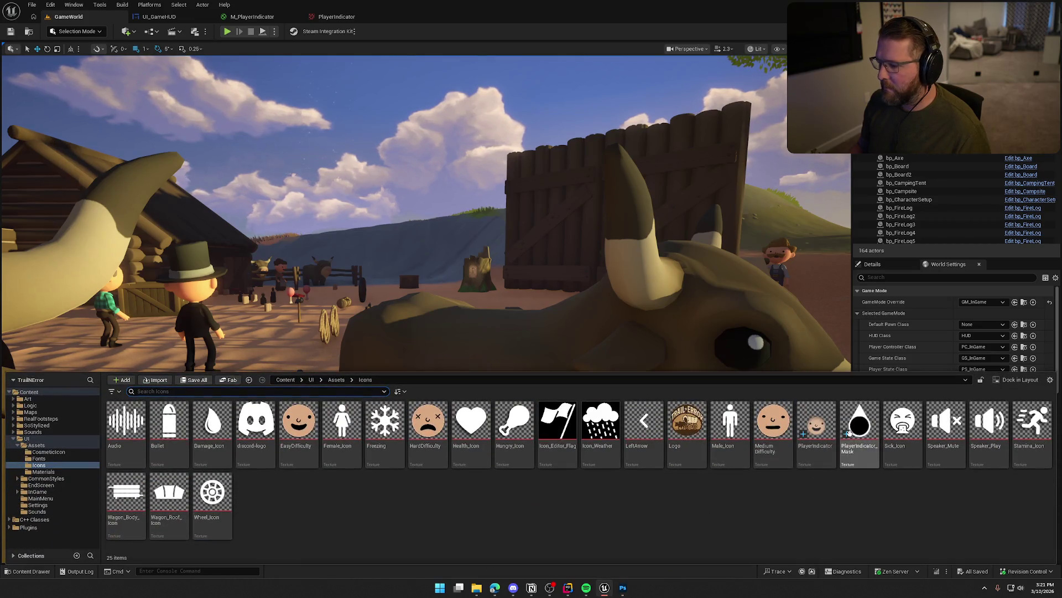
# Reimport the updated PlayerIndicator_Mask texture and Save All
pyautogui.rightClick(849, 434)
pyautogui.click(890, 161)
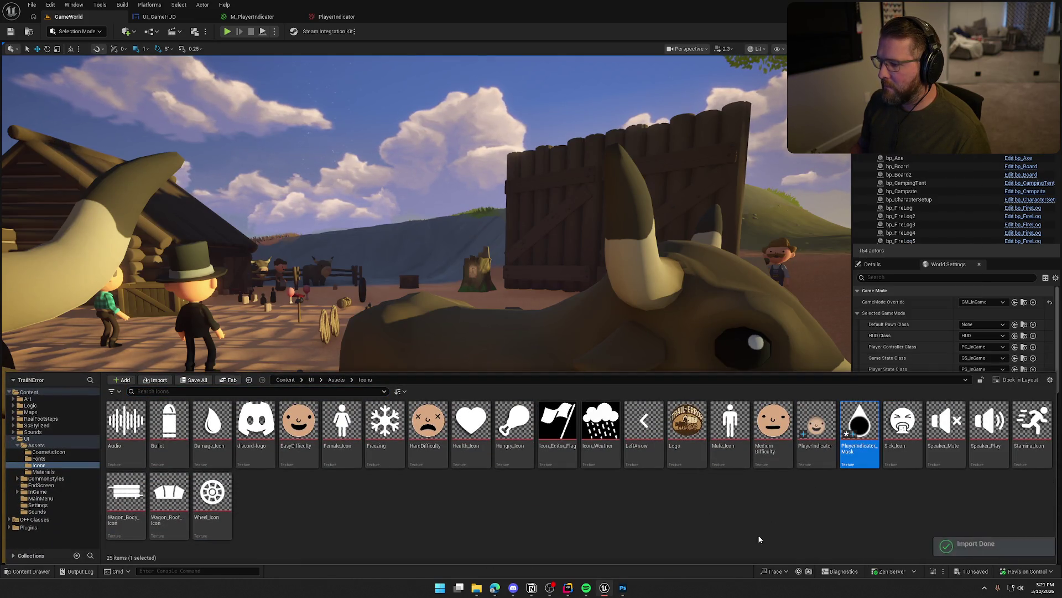
pyautogui.click(756, 514)
pyautogui.hotkey('ctrl', 'shift', 's')
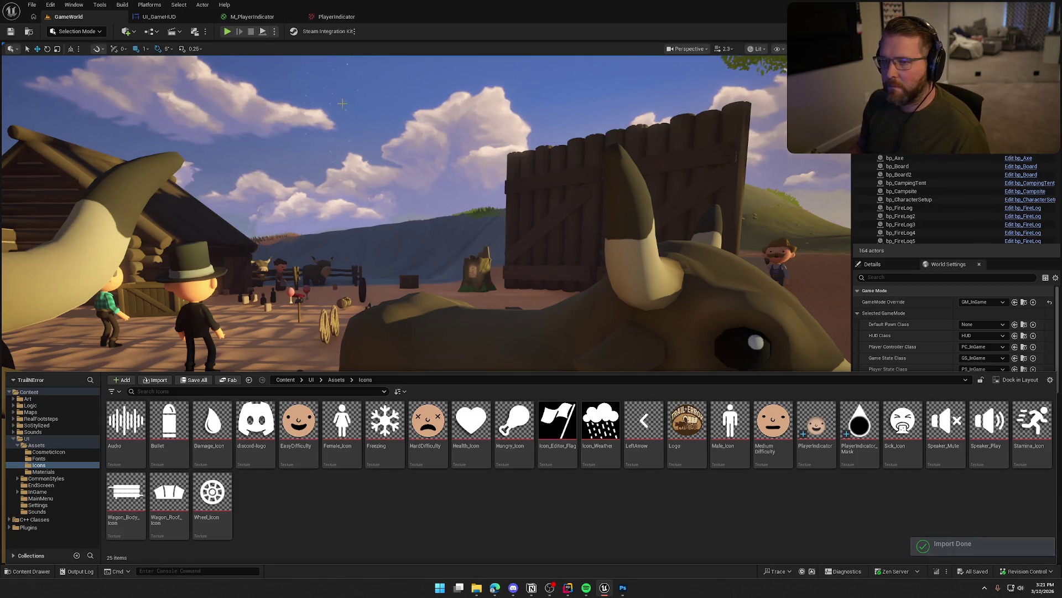
# Play GameWorld fullscreen, walk toward the board, then exit and go to the M_PlayerIndicator tab
pyautogui.hotkey('alt', 'p')
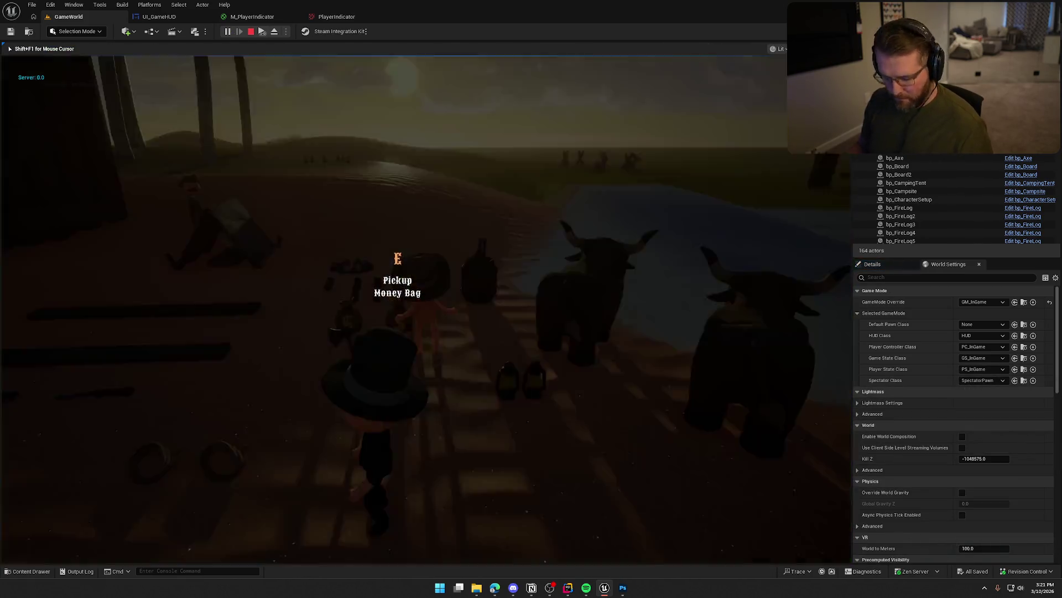
pyautogui.press('super')
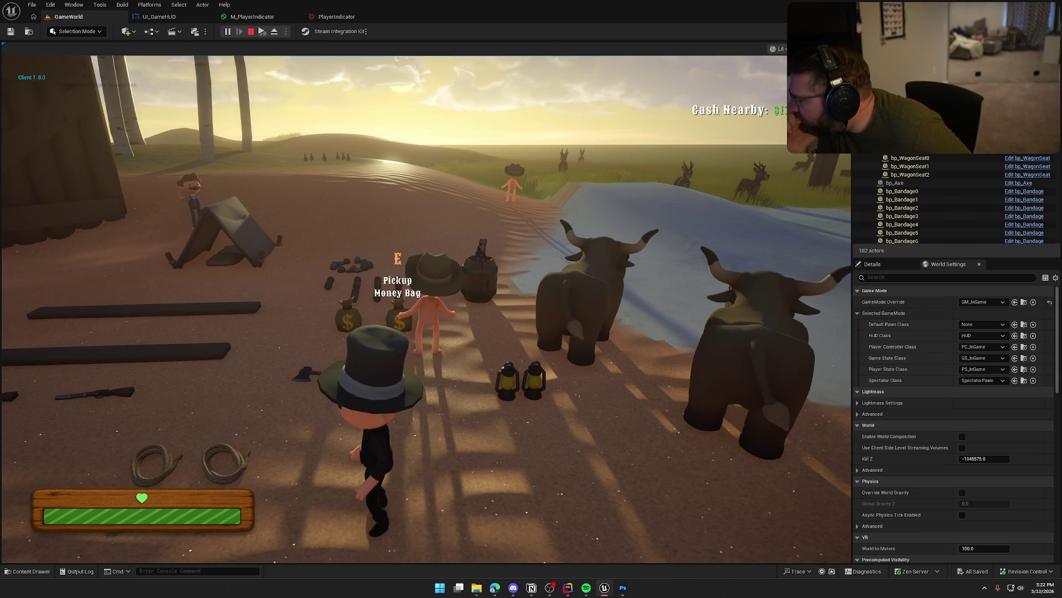
pyautogui.press('super')
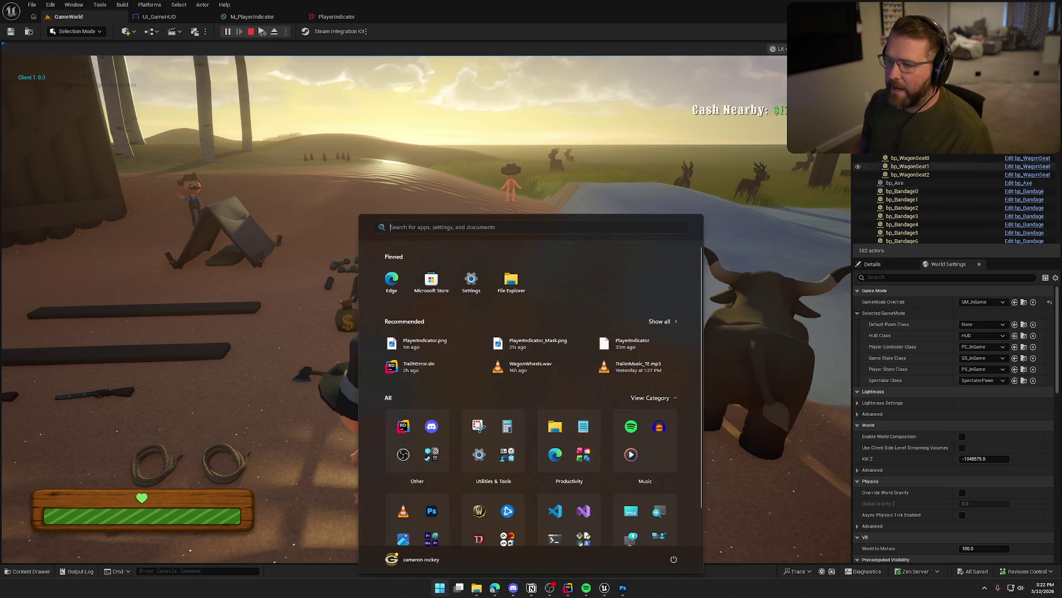
pyautogui.press('Escape')
pyautogui.press('F11')
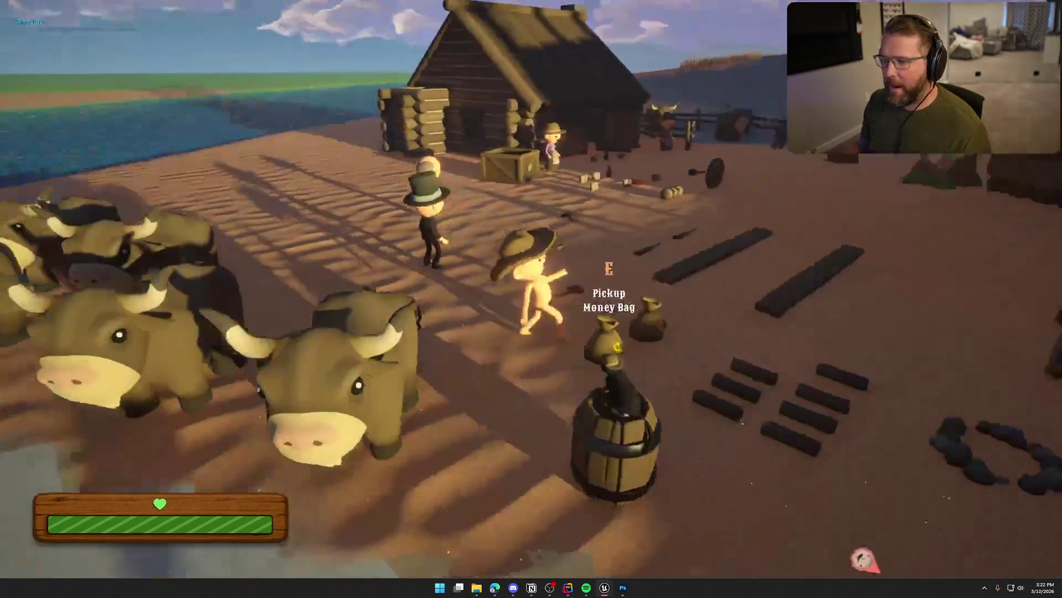
pyautogui.press('w')
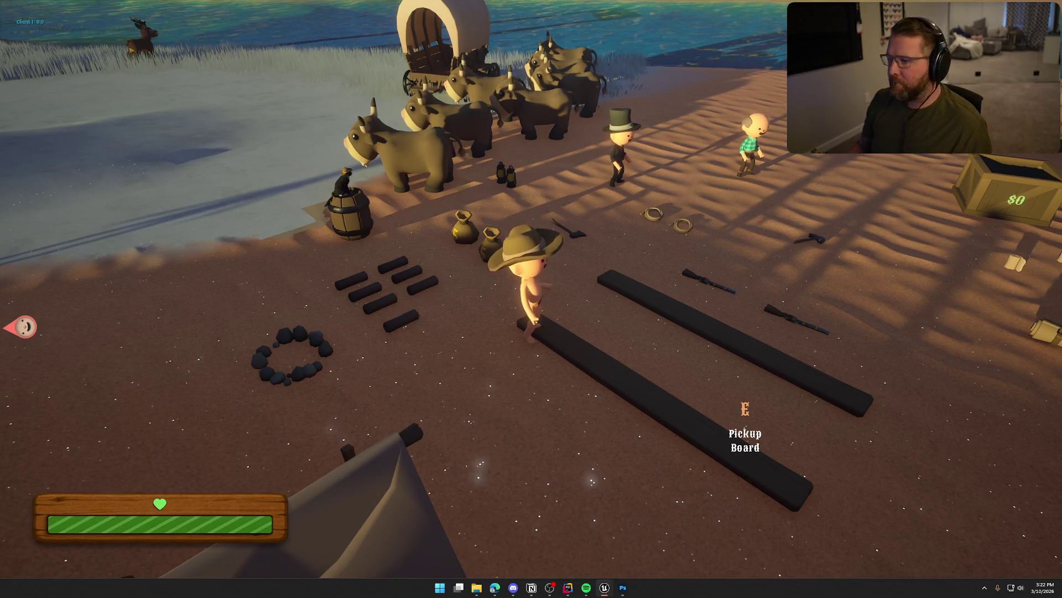
pyautogui.press('Escape')
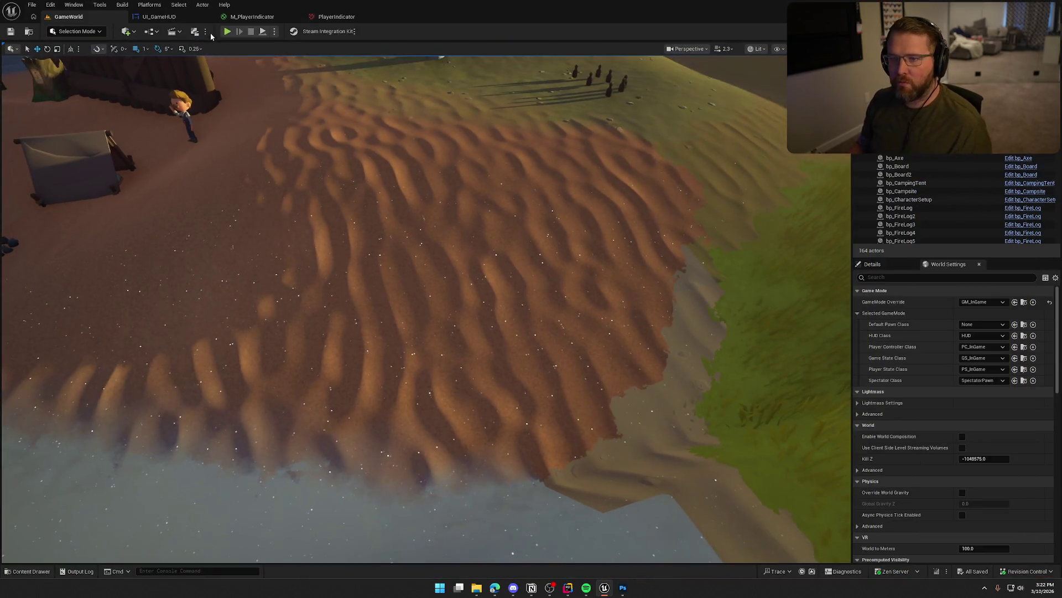
pyautogui.click(270, 17)
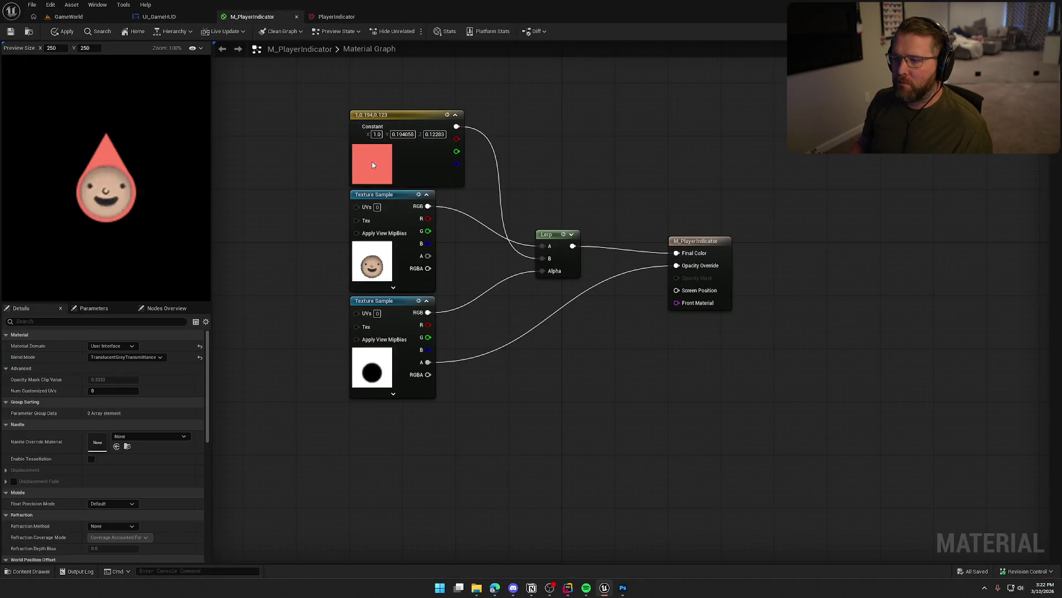
# Set the Constant3Vector tint to light cyan in the Color Picker, then return to GameWorld
pyautogui.doubleClick(376, 151)
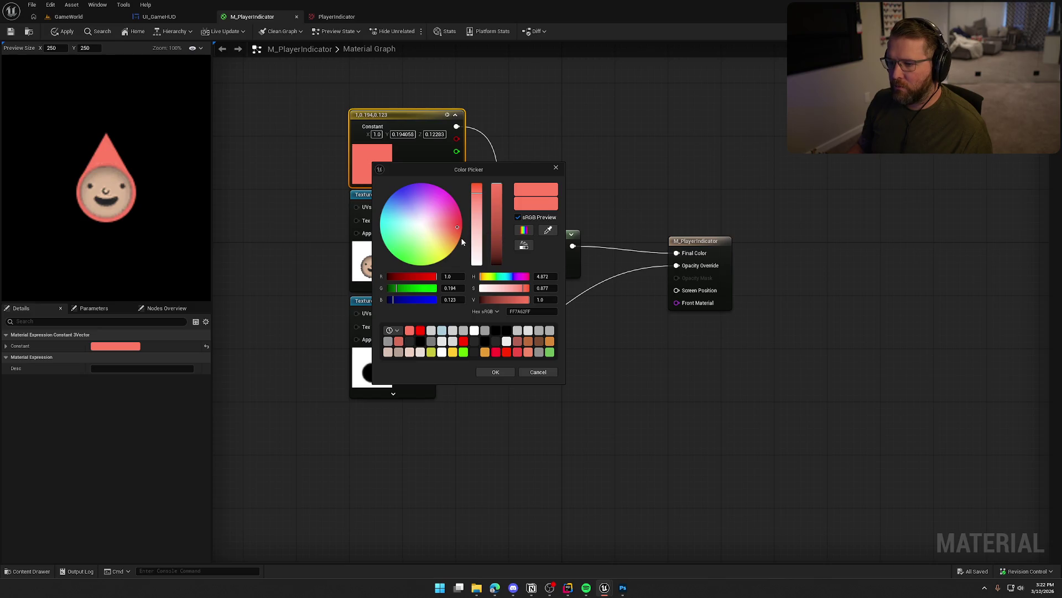
pyautogui.moveTo(404, 241)
pyautogui.mouseDown()
pyautogui.moveTo(419, 250)
pyautogui.moveTo(398, 246)
pyautogui.mouseUp()
pyautogui.scroll(-3, 141, 216)
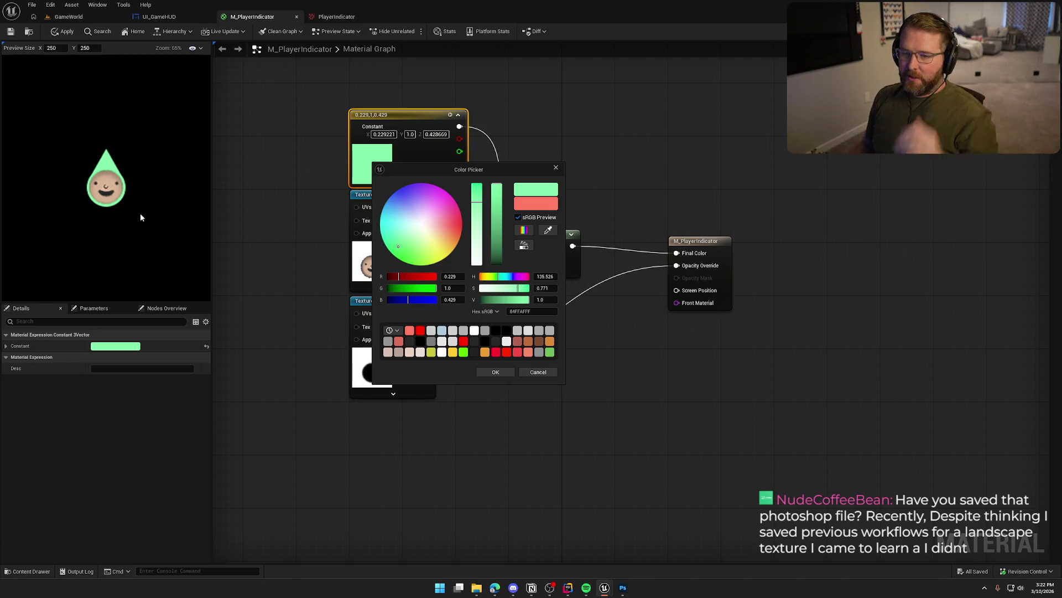
pyautogui.click(394, 225)
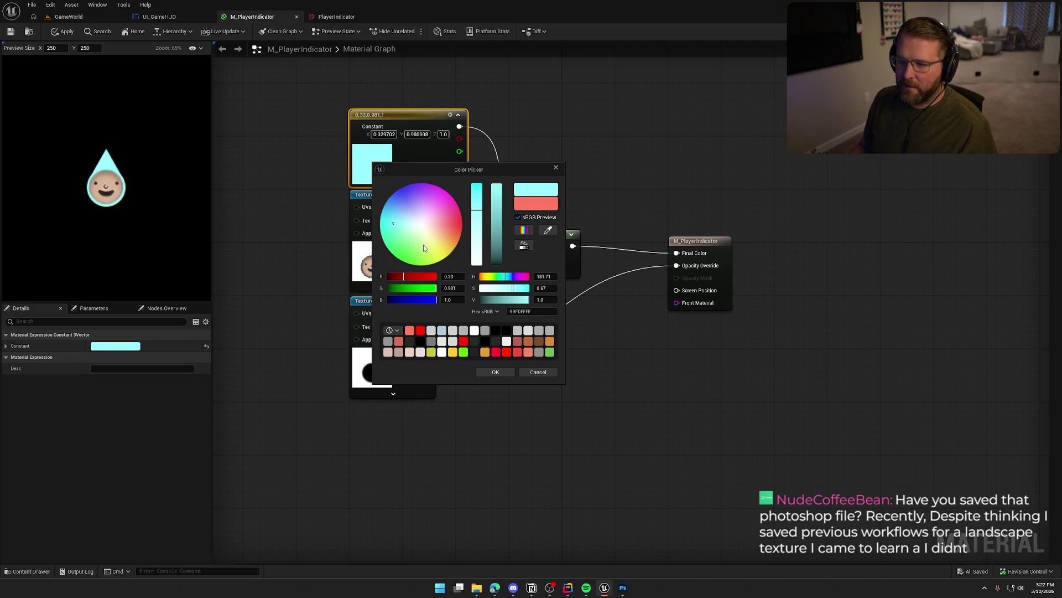
pyautogui.click(276, 166)
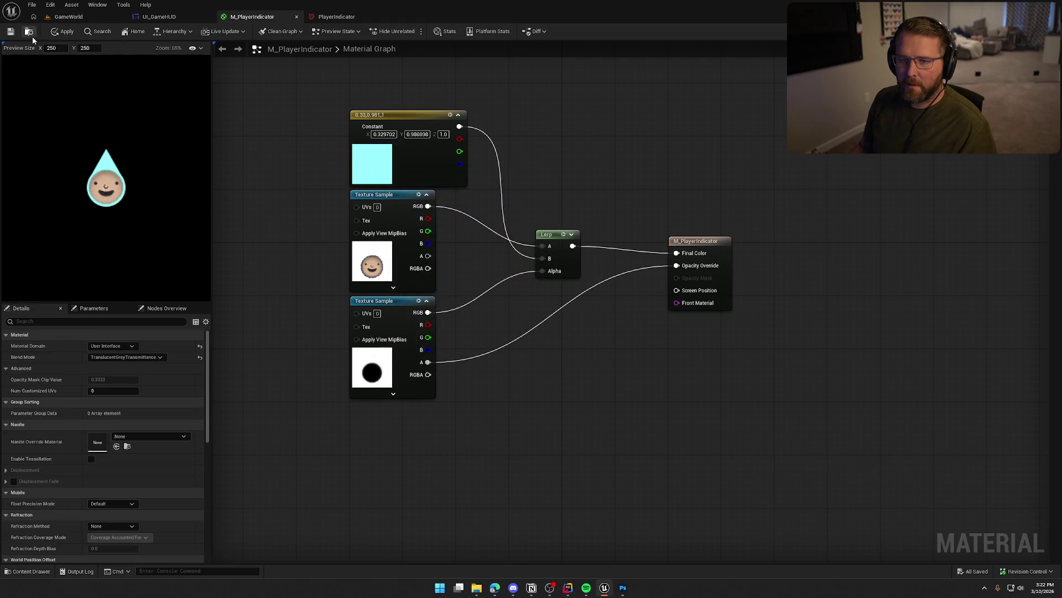
pyautogui.click(72, 19)
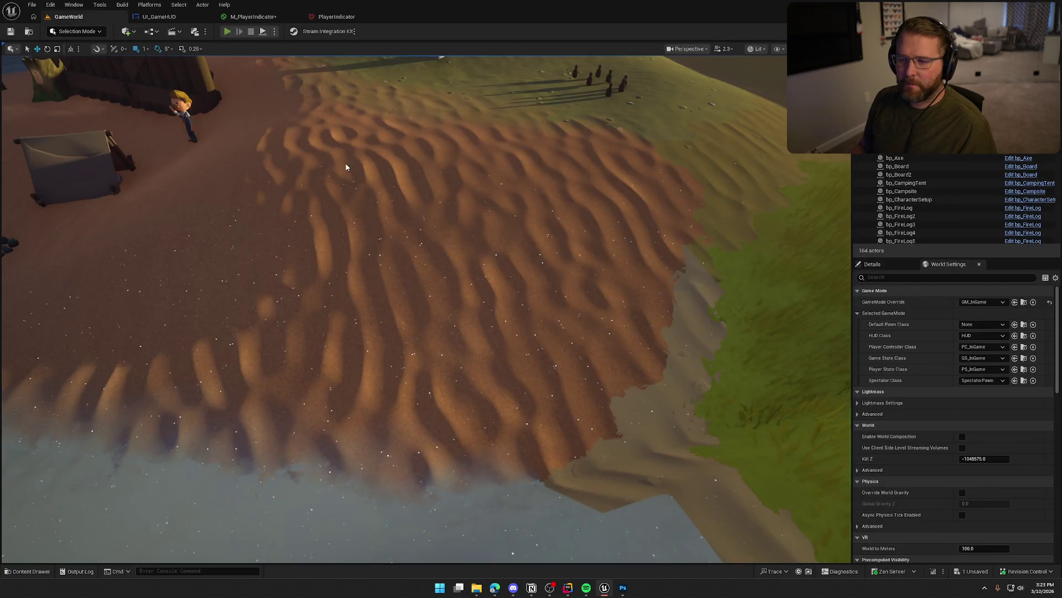
# Run a fullscreen GameWorld playtest watching the left-edge indicator, then stop it with F8
pyautogui.hotkey('alt', 'p')
pyautogui.press('super')
pyautogui.press('Escape')
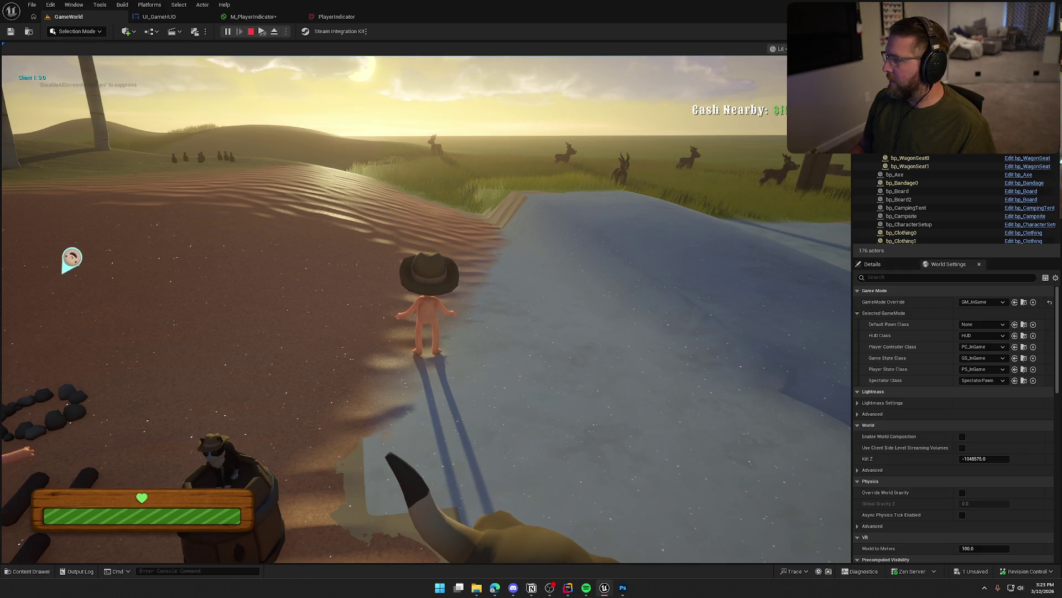
pyautogui.press('super')
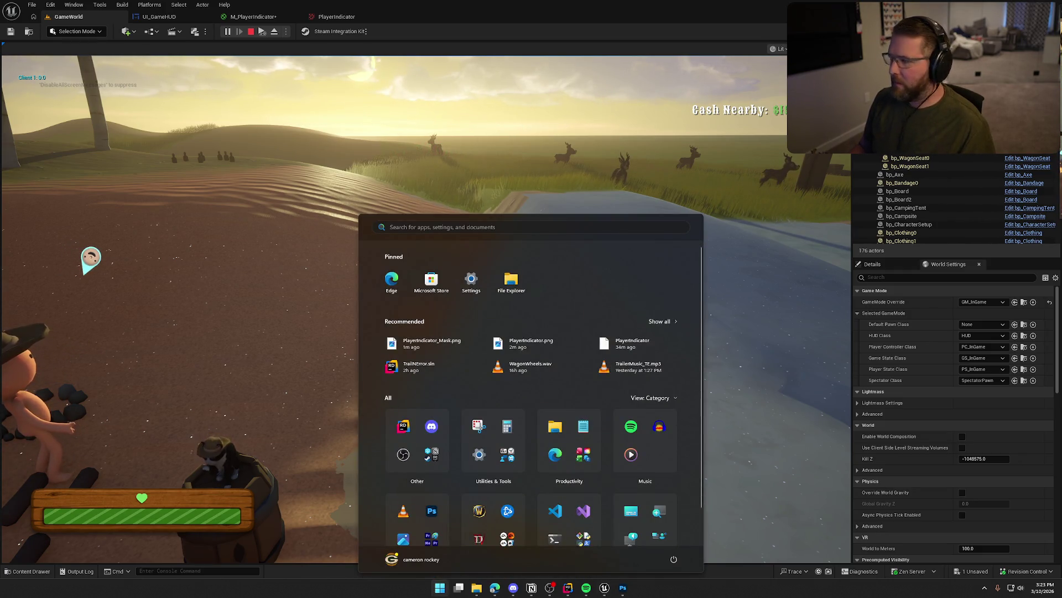
pyautogui.press('super')
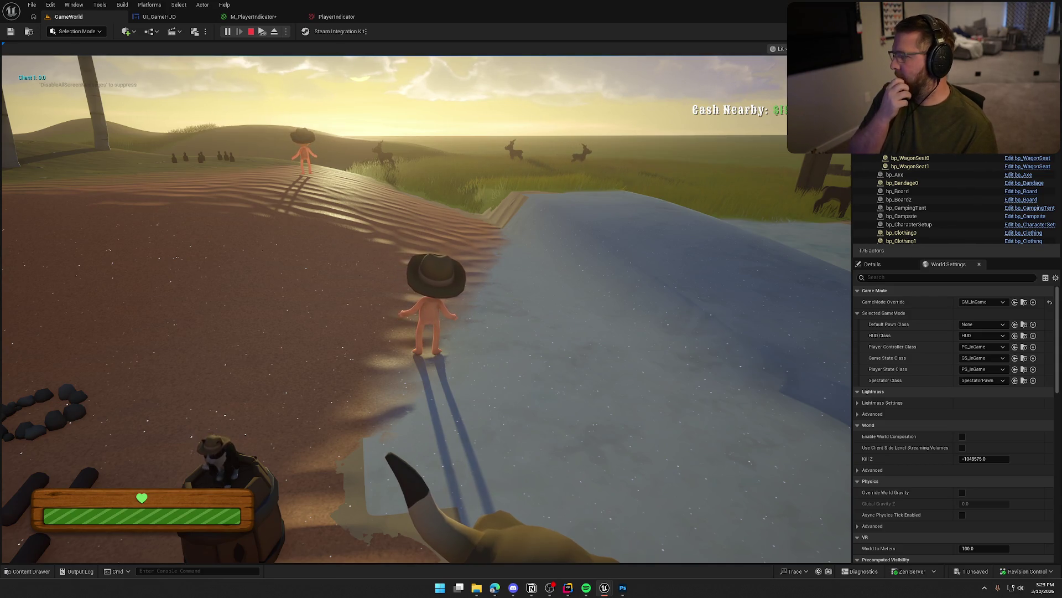
pyautogui.press('super')
pyautogui.click(697, 67)
pyautogui.press('F11')
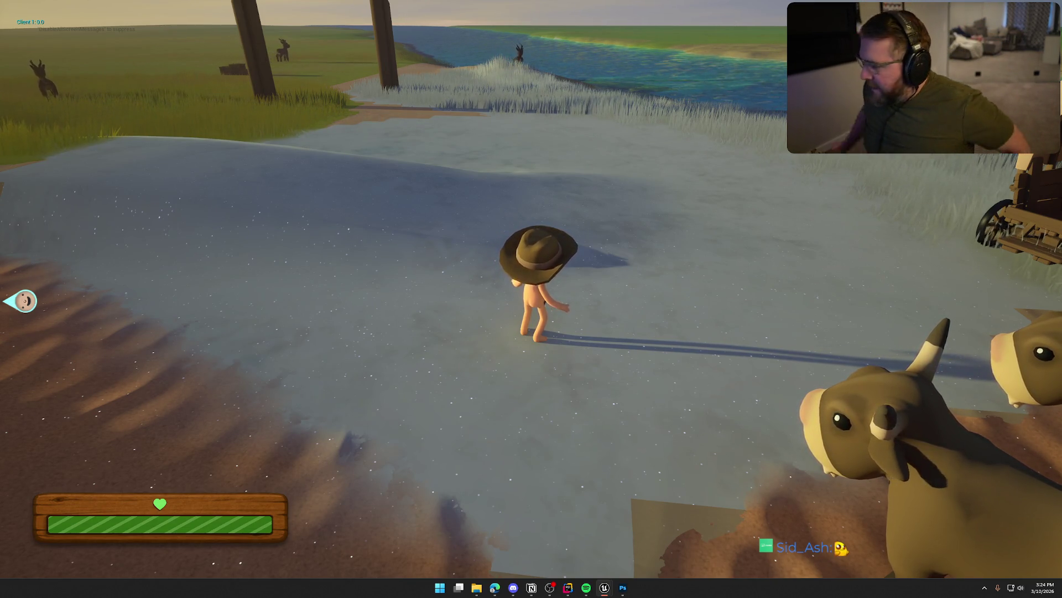
pyautogui.press('super')
pyautogui.press('super')
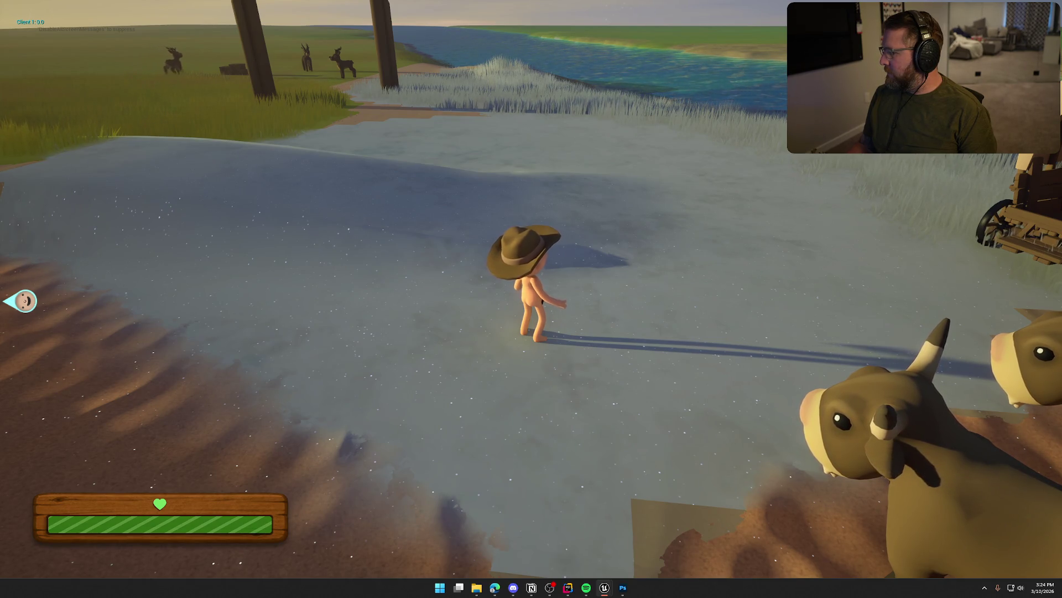
pyautogui.press('F8')
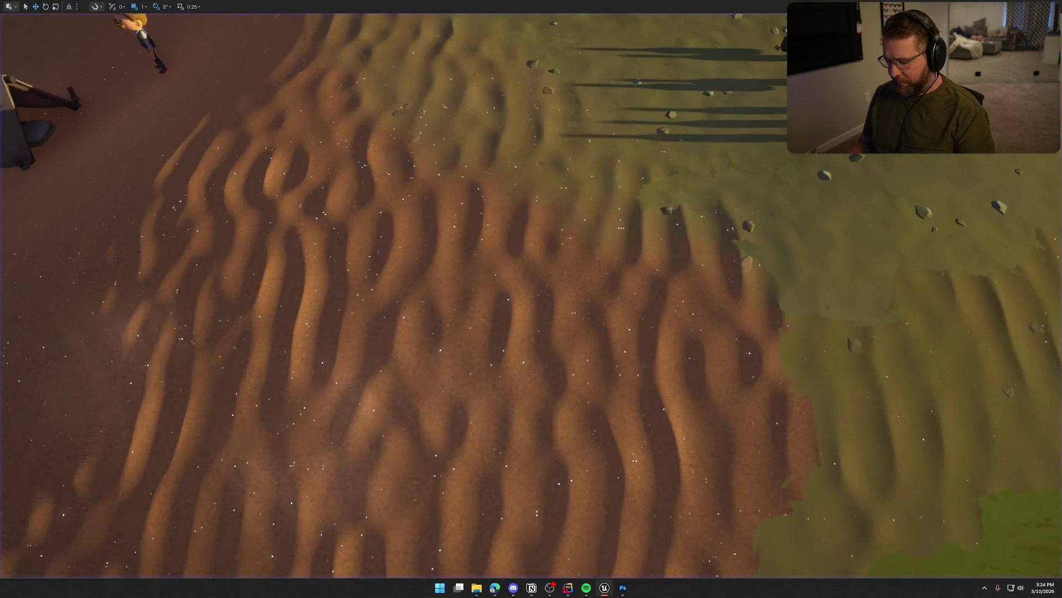
# Restore the editor layout and close the PlayerIndicator texture tab
pyautogui.press('Escape')
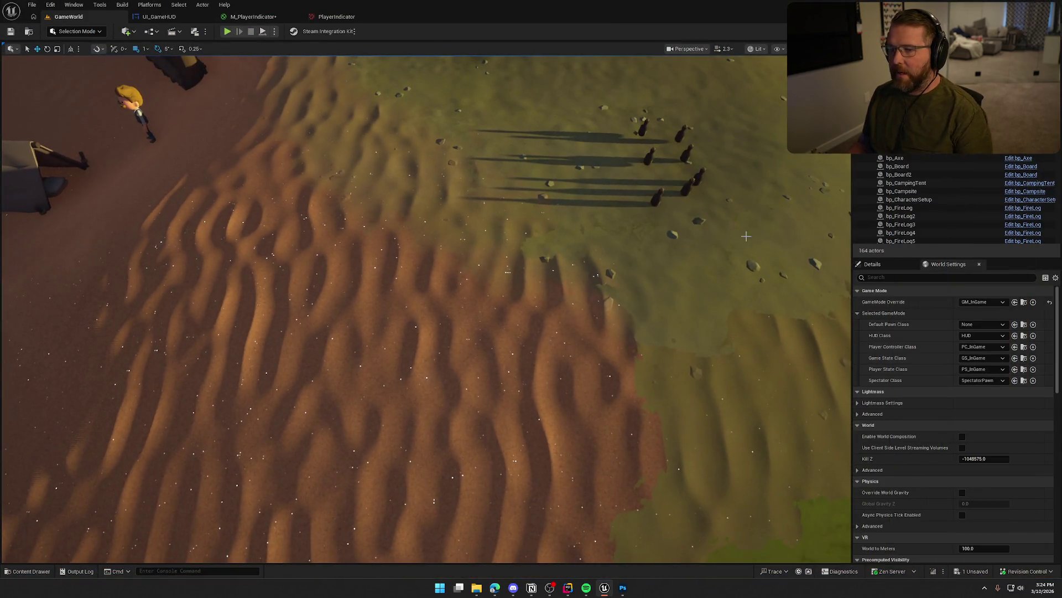
pyautogui.hotkey('ctrl', 'Tab')
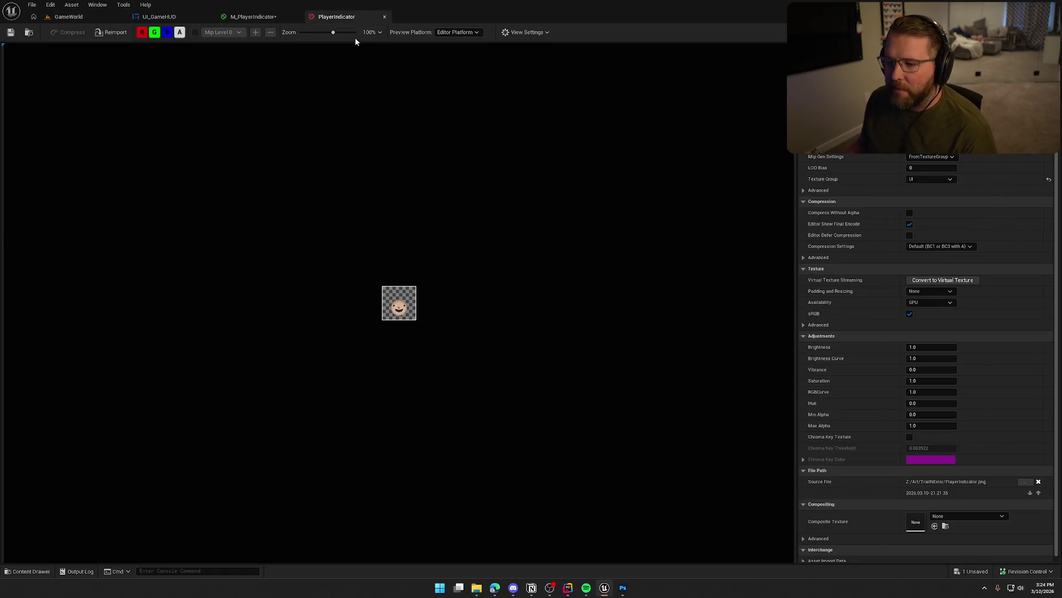
pyautogui.click(385, 16)
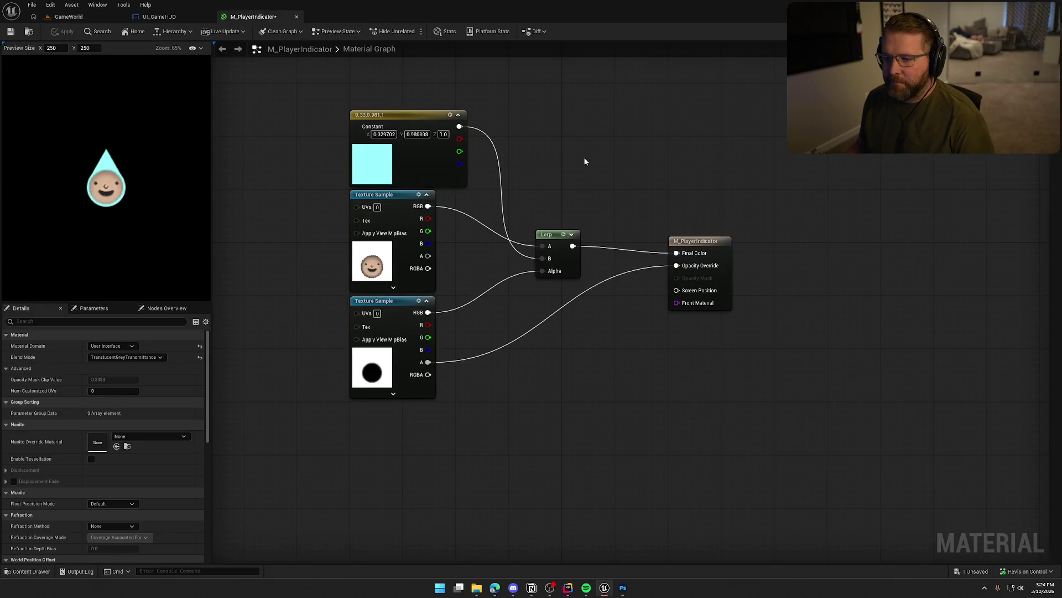
# Save the M_PlayerIndicator material, review the face Texture Sample node, and close the material
pyautogui.click(13, 34)
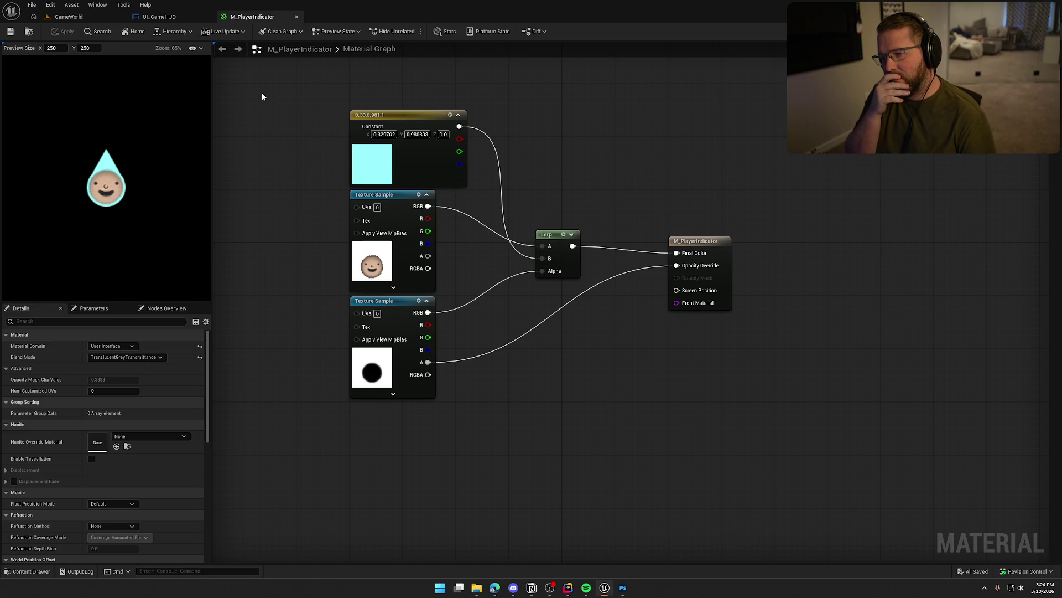
pyautogui.click(384, 259)
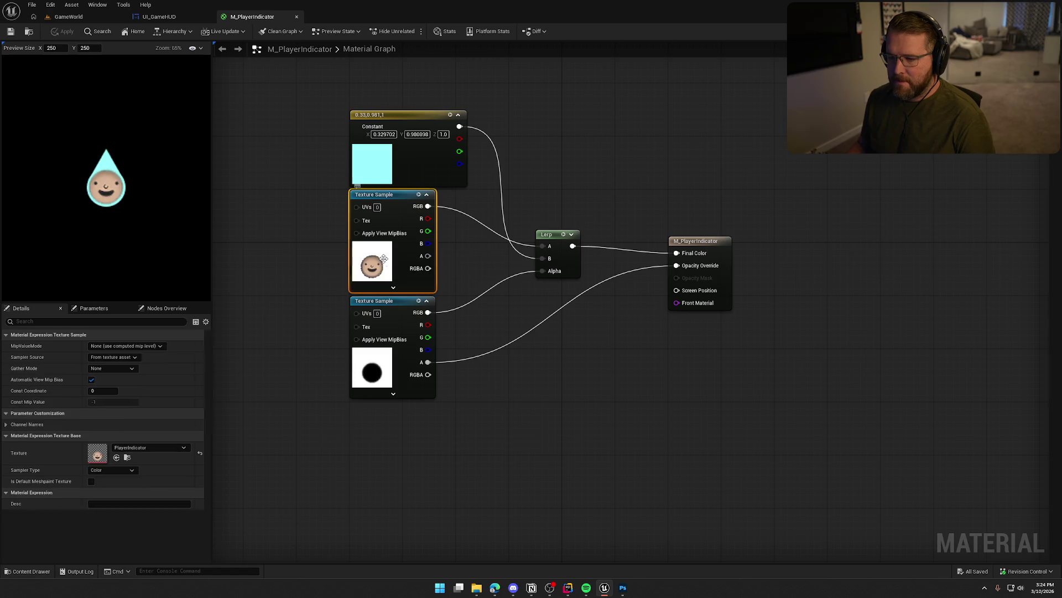
pyautogui.click(294, 447)
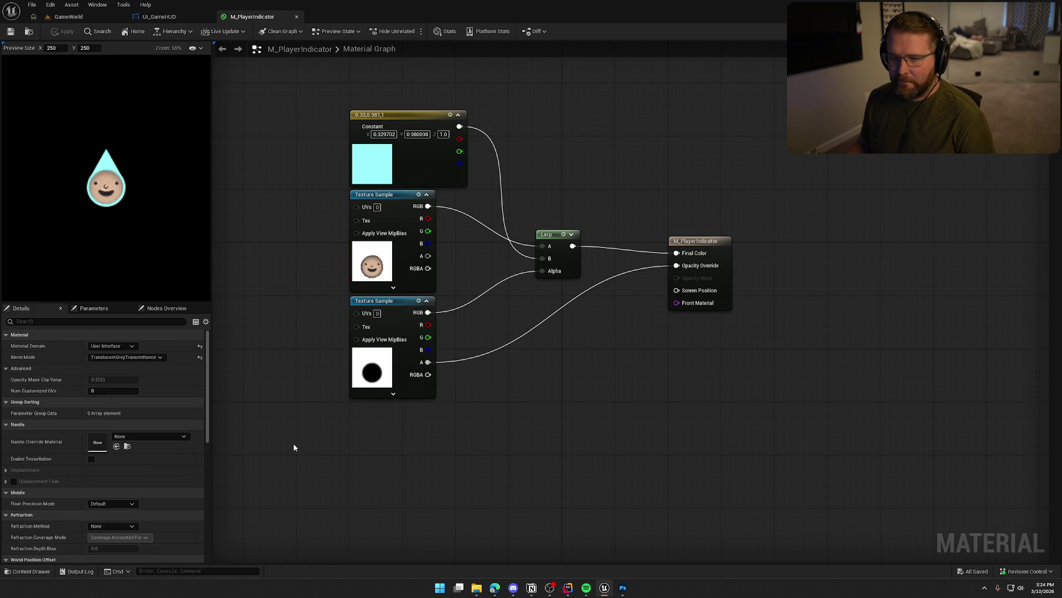
pyautogui.middleClick(258, 22)
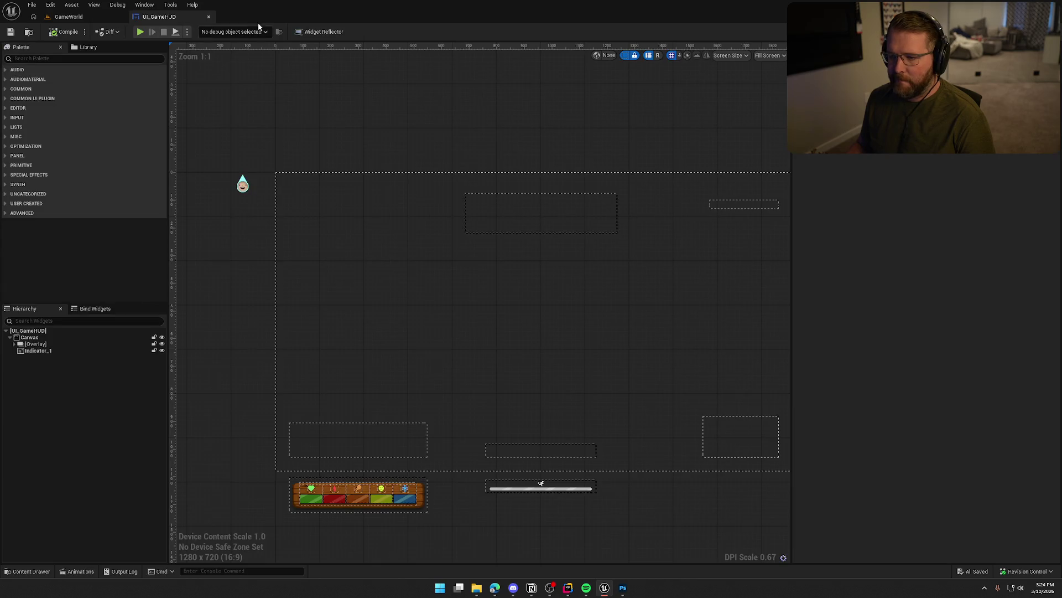
# Zoom out the UI_GameHUD canvas and select Indicator_1 in the Hierarchy
pyautogui.scroll(-2, 354, 133)
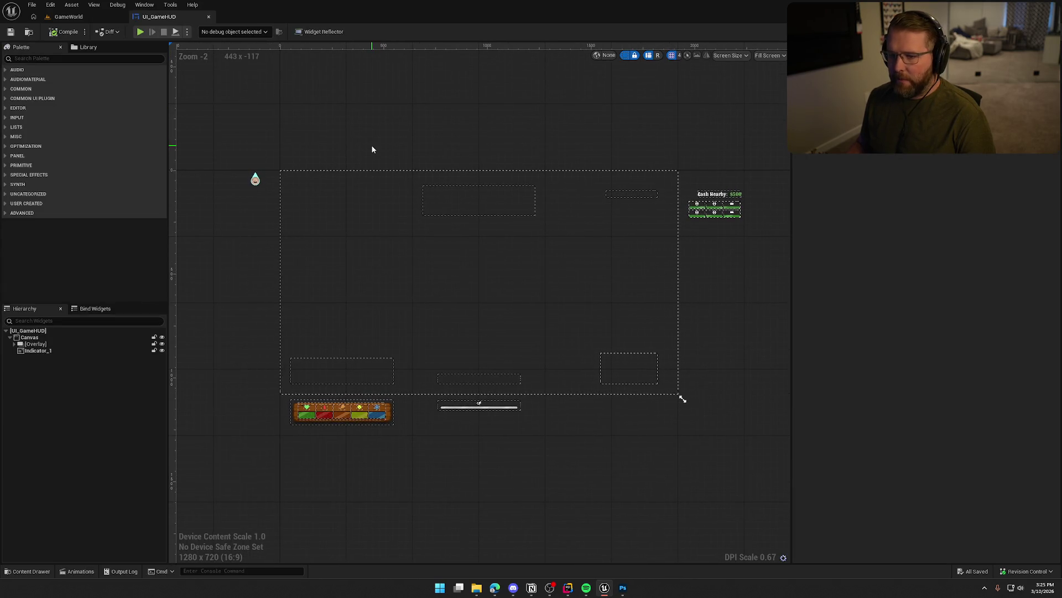
pyautogui.click(41, 351)
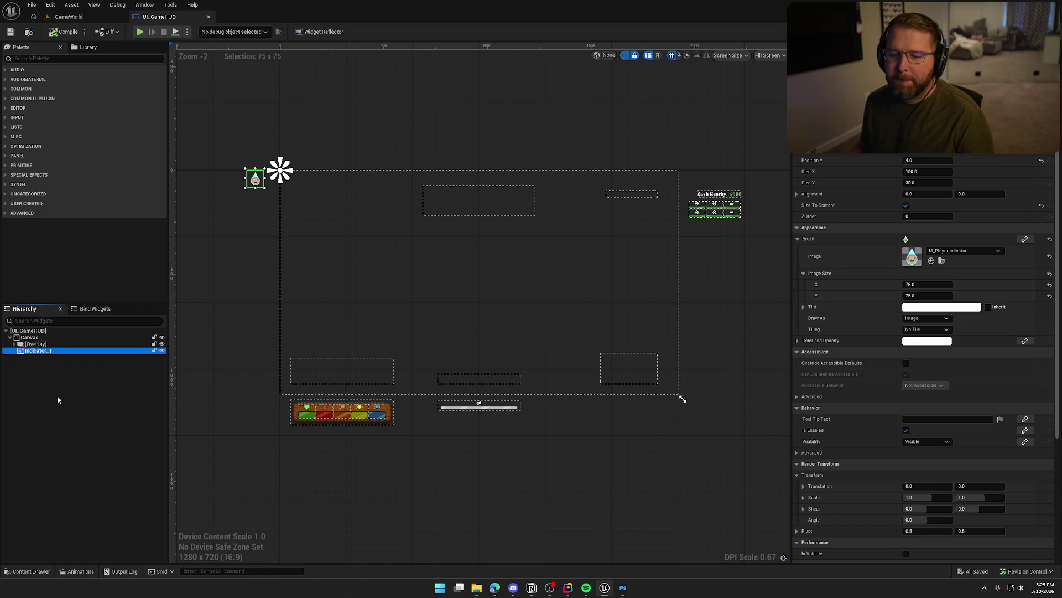
# Inspect the wrap and replace options for Indicator_1 and the root Canvas without applying any change
pyautogui.rightClick(37, 355)
pyautogui.moveTo(88, 443)
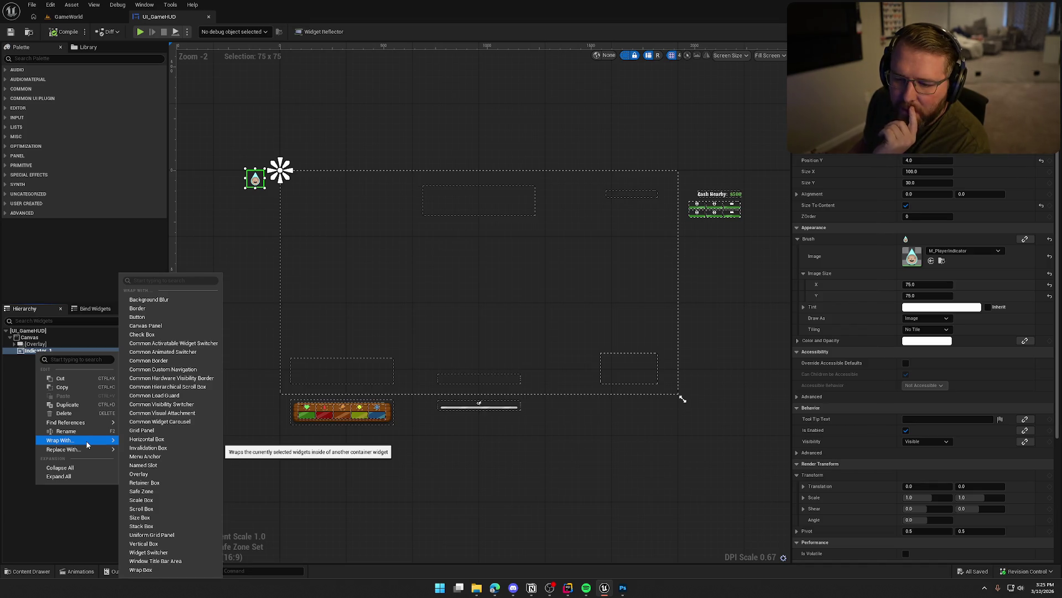
pyautogui.click(19, 382)
pyautogui.click(39, 351)
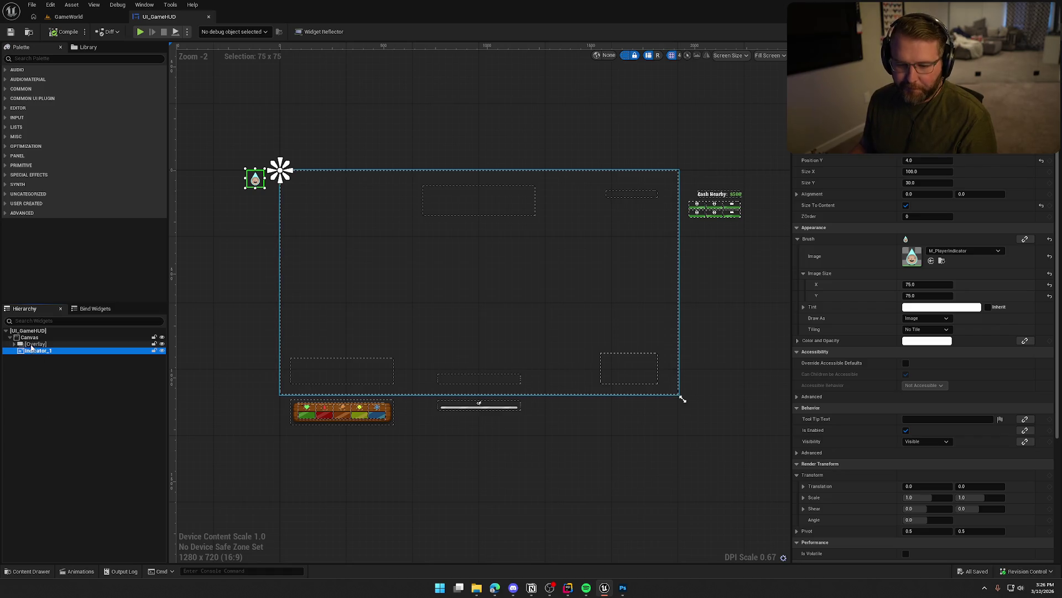
pyautogui.click(35, 345)
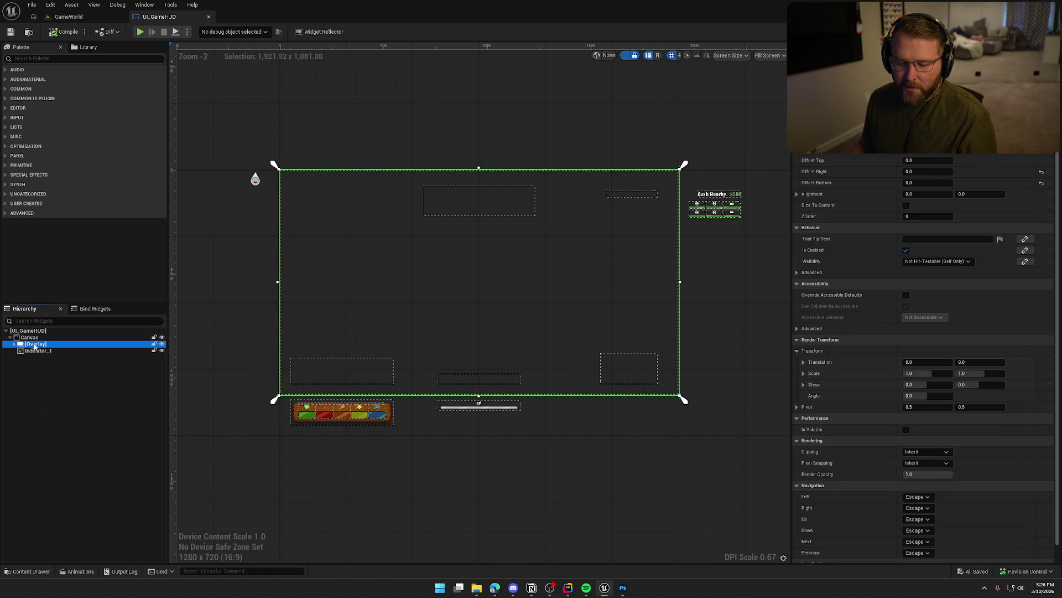
pyautogui.rightClick(31, 338)
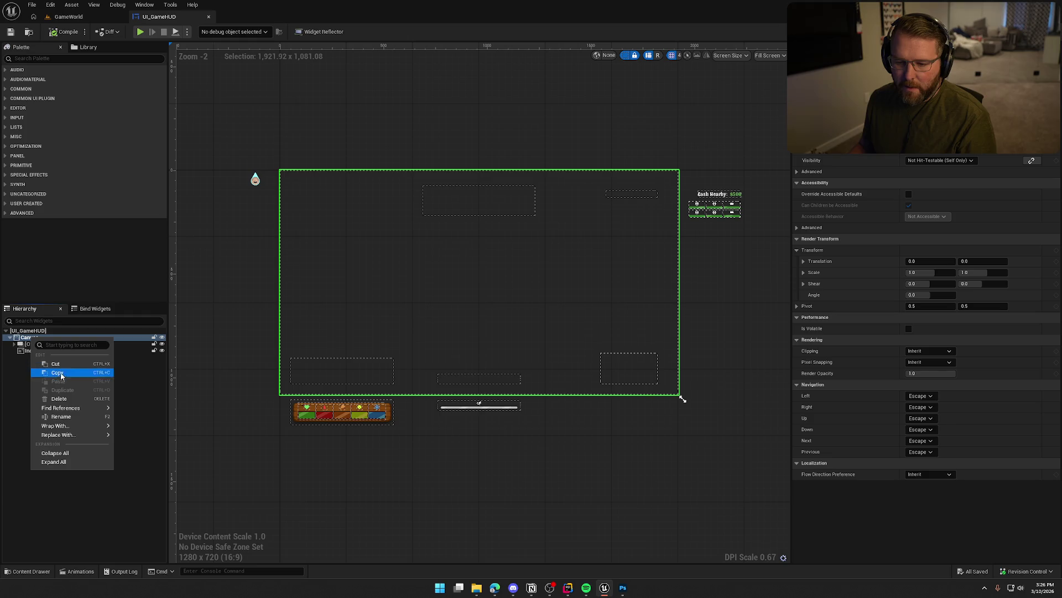
pyautogui.moveTo(83, 434)
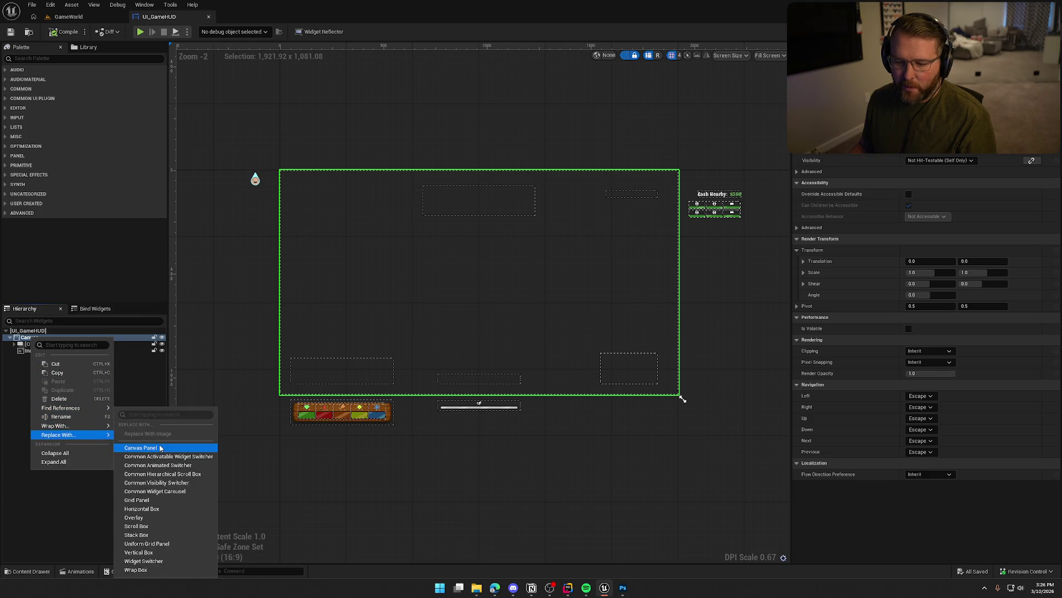
pyautogui.press('Escape')
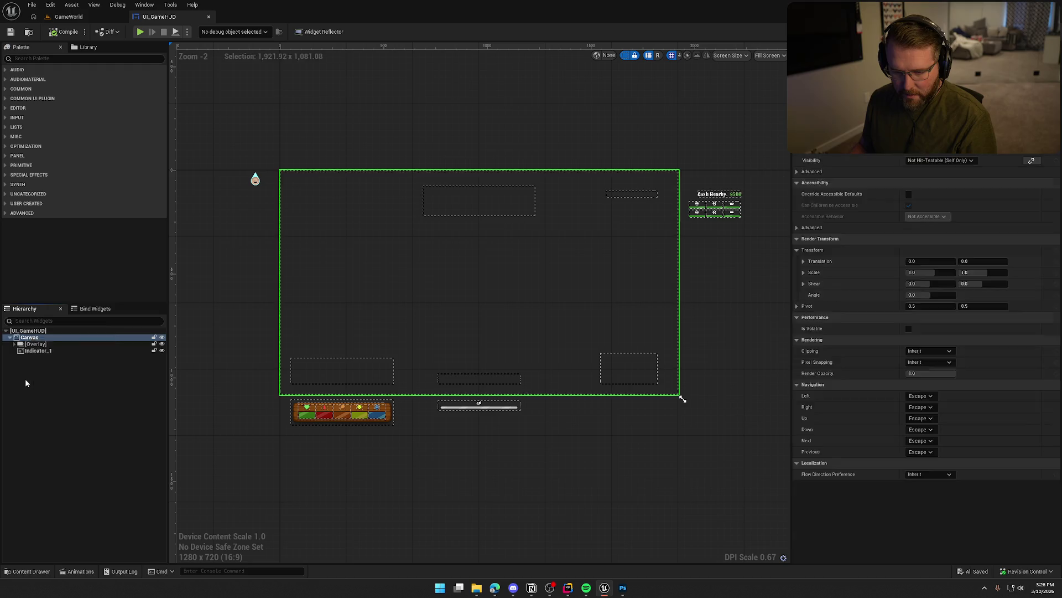
pyautogui.click(39, 351)
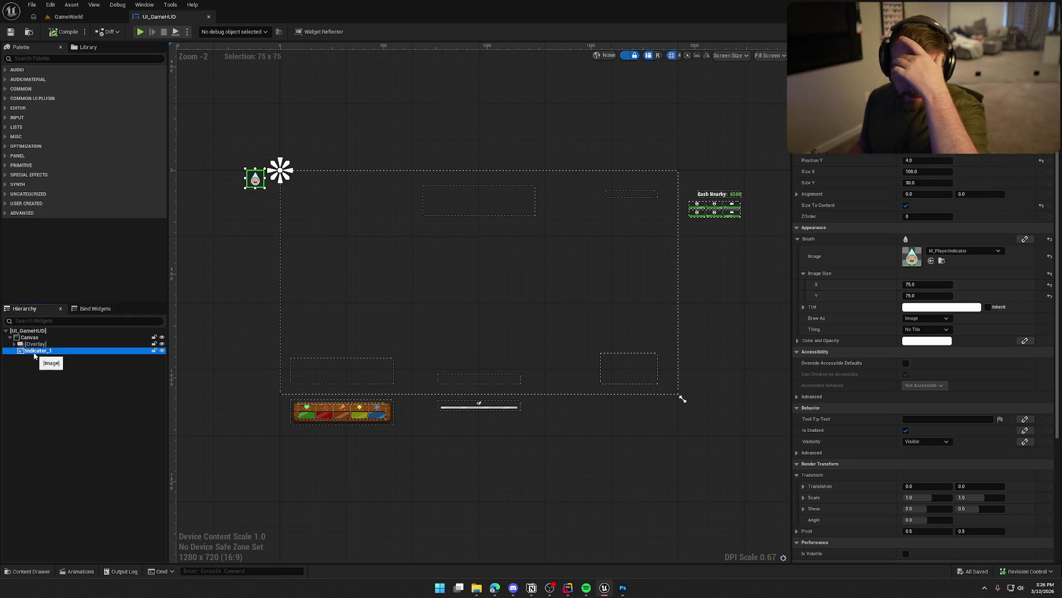
# Wrap Indicator_1 in a new Canvas Panel named Indicators
pyautogui.rightClick(36, 357)
pyautogui.moveTo(86, 443)
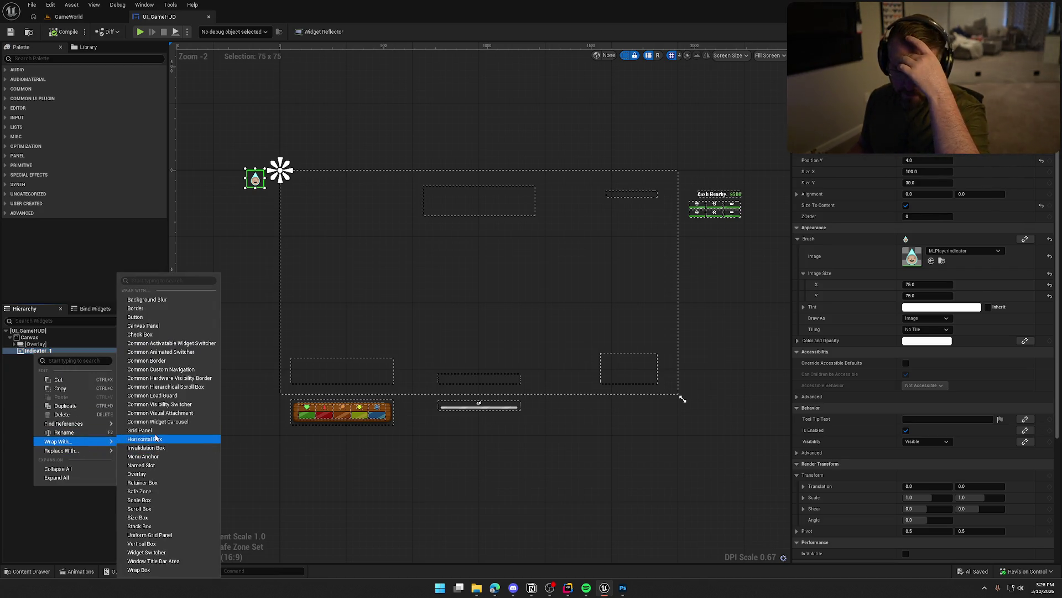
pyautogui.click(143, 325)
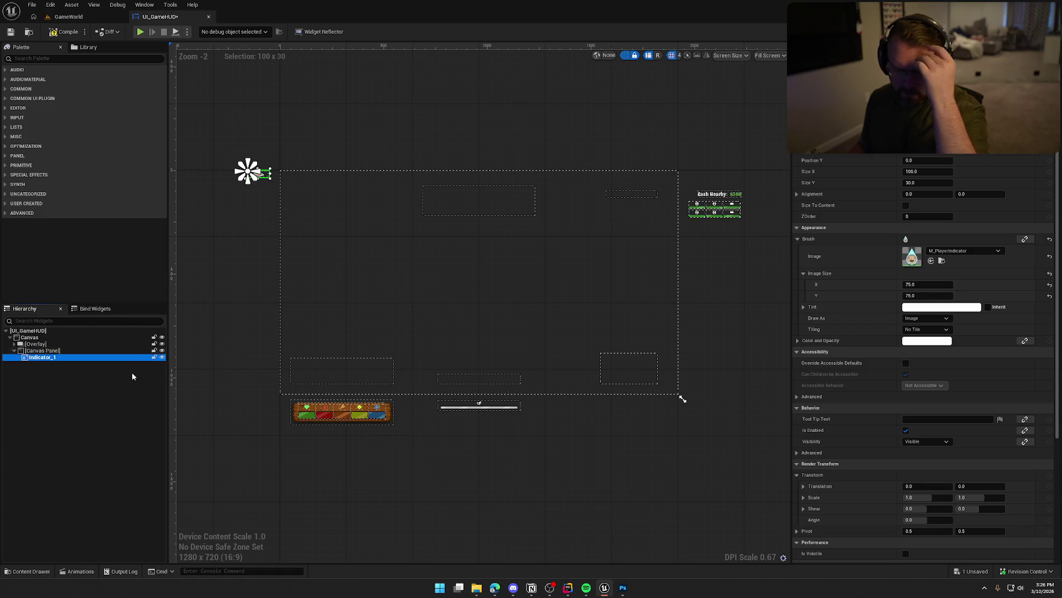
pyautogui.press('F2')
pyautogui.write('Indicators')
pyautogui.press('Return')
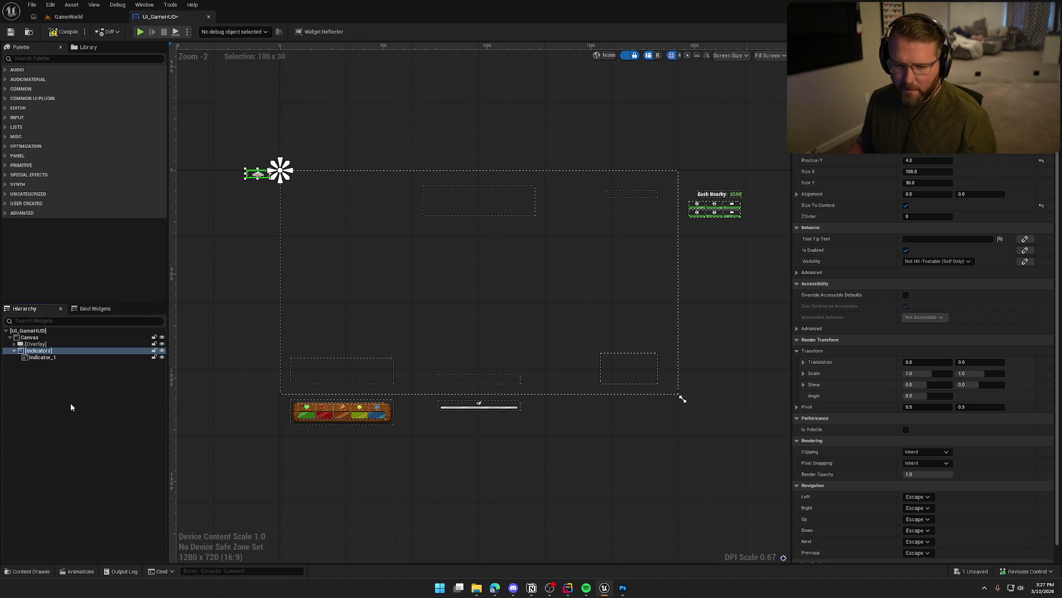
# Put Indicators inside the Overlay to fill it, and size Indicator_1 to 75 x 75 near the top-left
pyautogui.moveTo(37, 351); pyautogui.dragTo(35, 344)
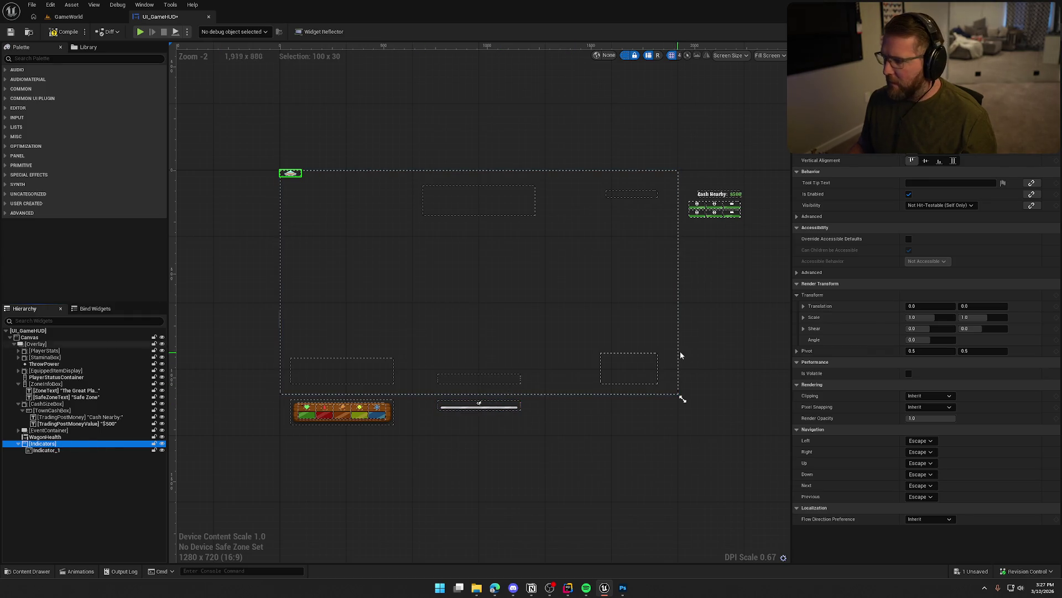
pyautogui.click(955, 156)
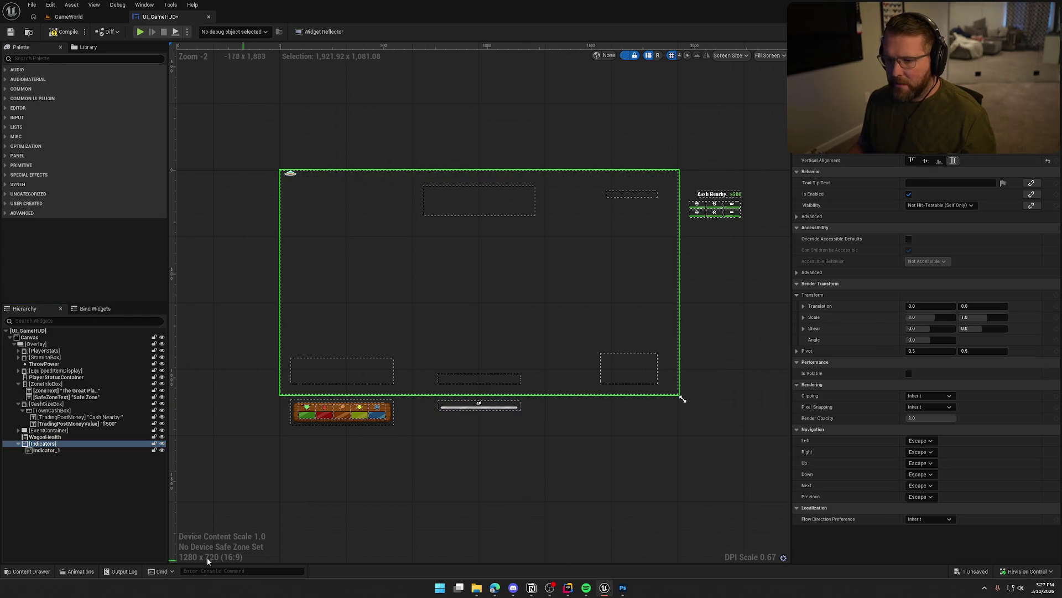
pyautogui.click(38, 450)
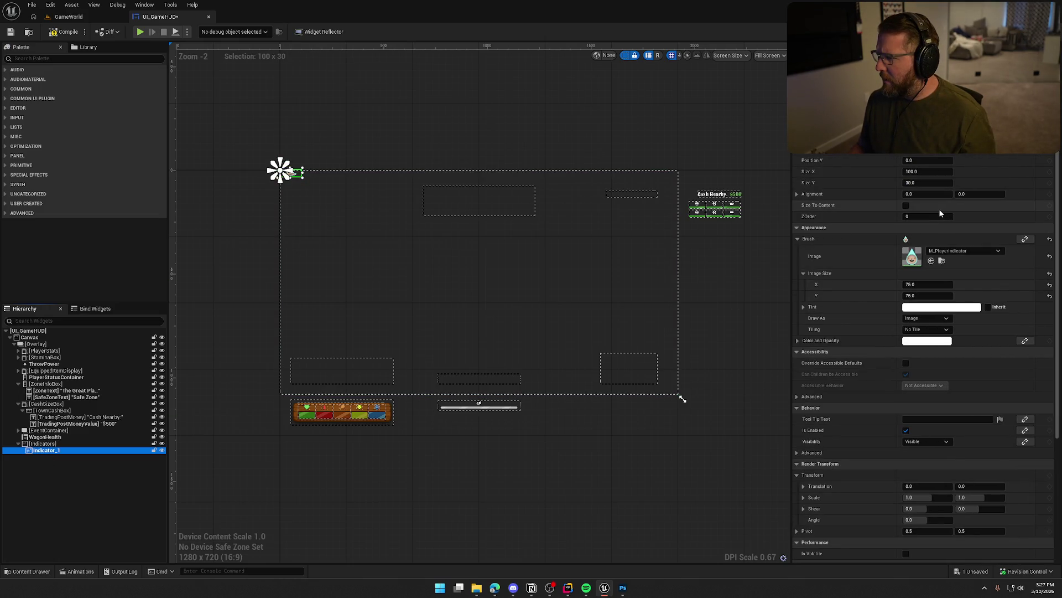
pyautogui.click(906, 205)
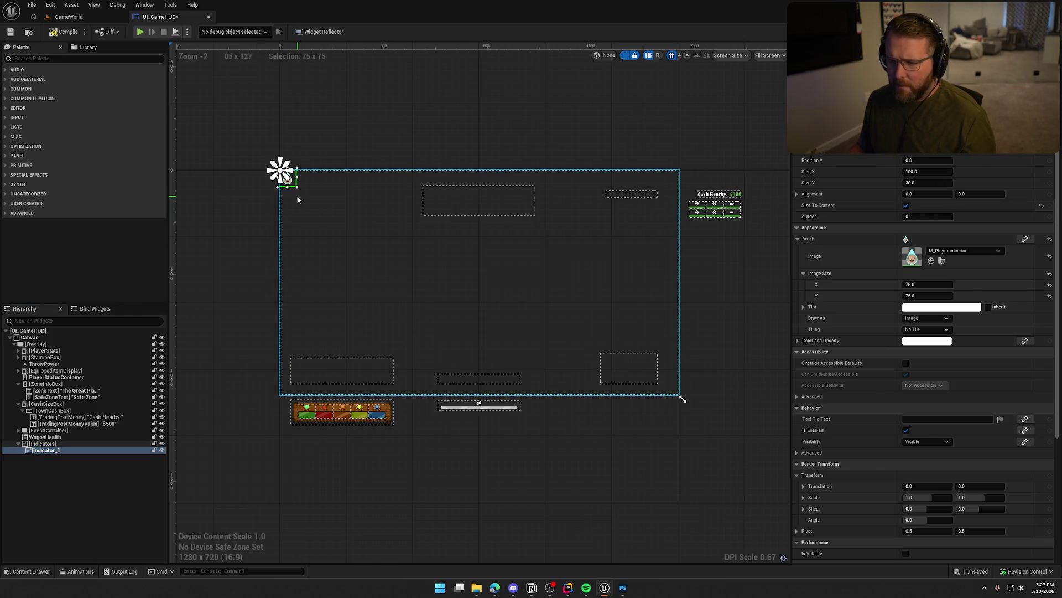
pyautogui.moveTo(287, 178); pyautogui.dragTo(258, 185)
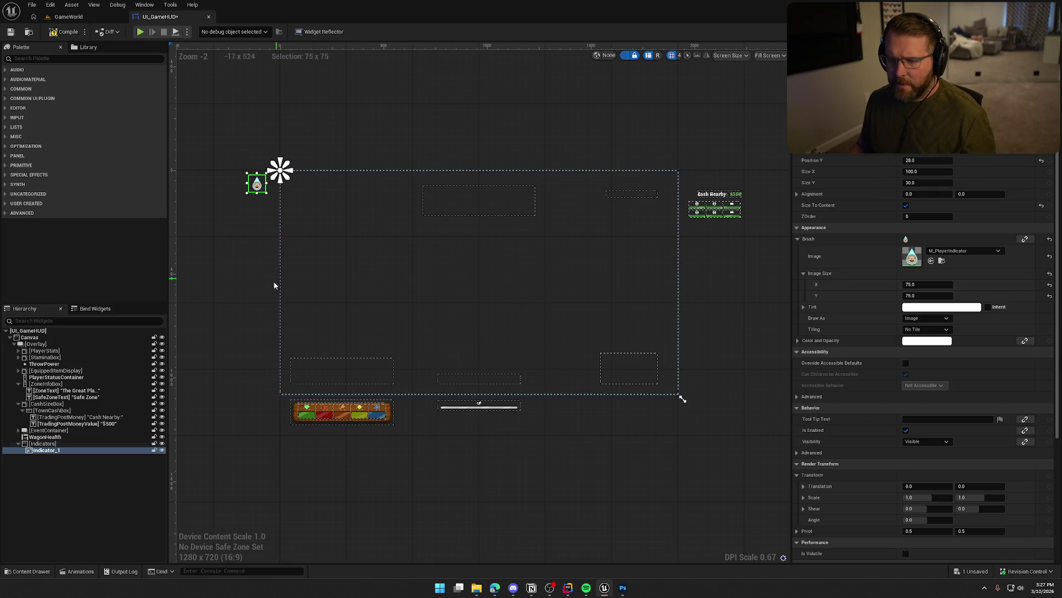
# Replace the root Canvas with an Overlay and select the Indicators panel
pyautogui.click(54, 444)
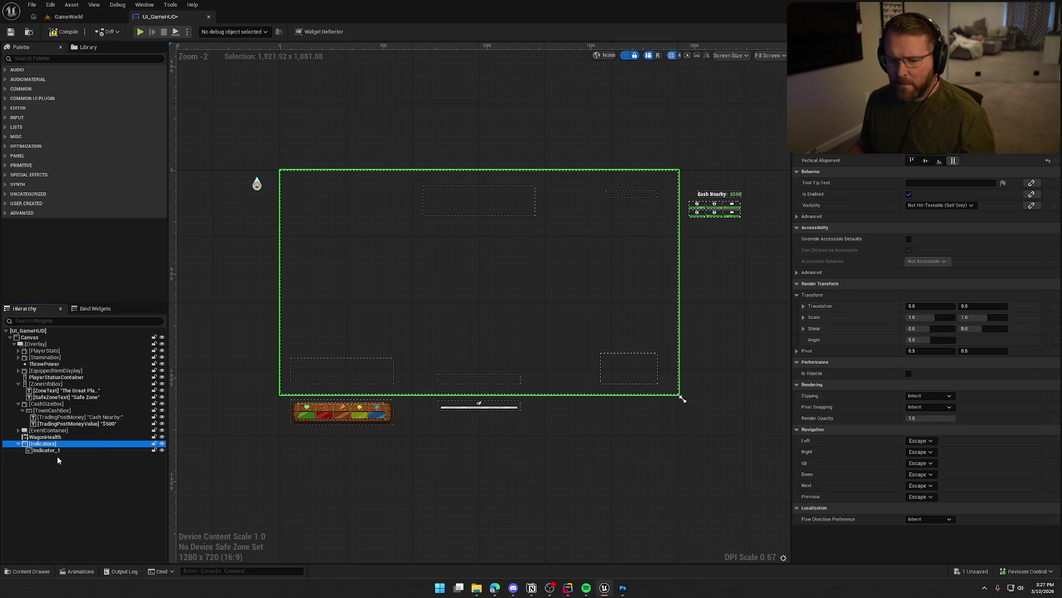
pyautogui.click(14, 345)
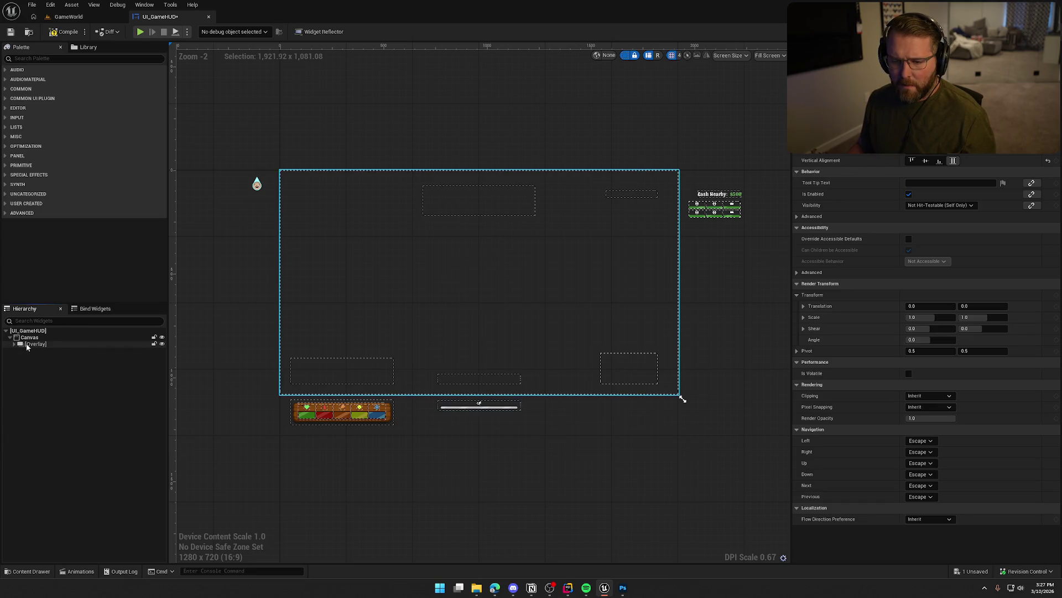
pyautogui.click(29, 337)
pyautogui.rightClick(32, 339)
pyautogui.moveTo(87, 438)
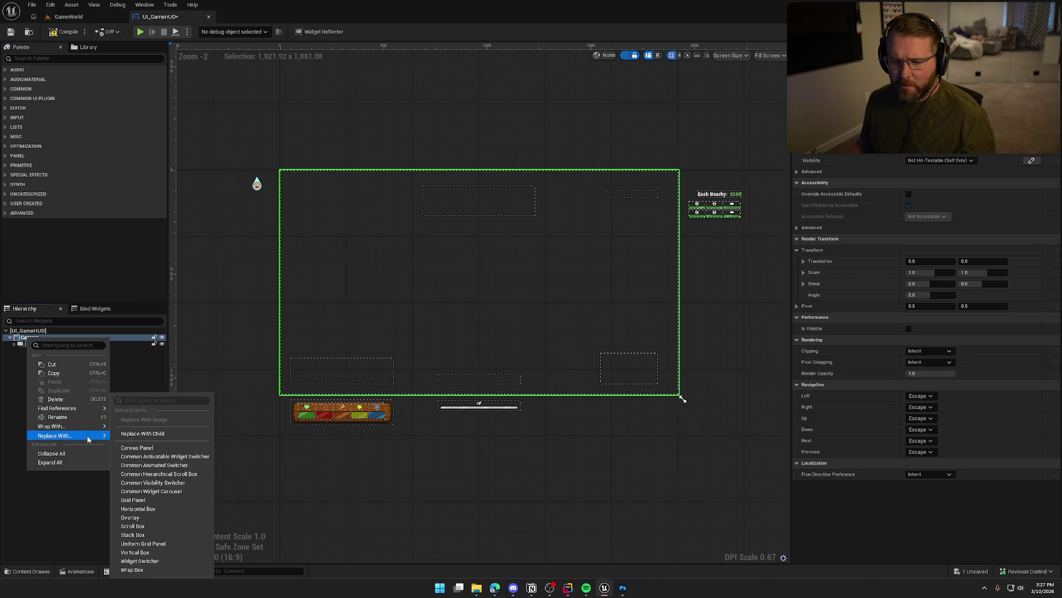
pyautogui.click(142, 434)
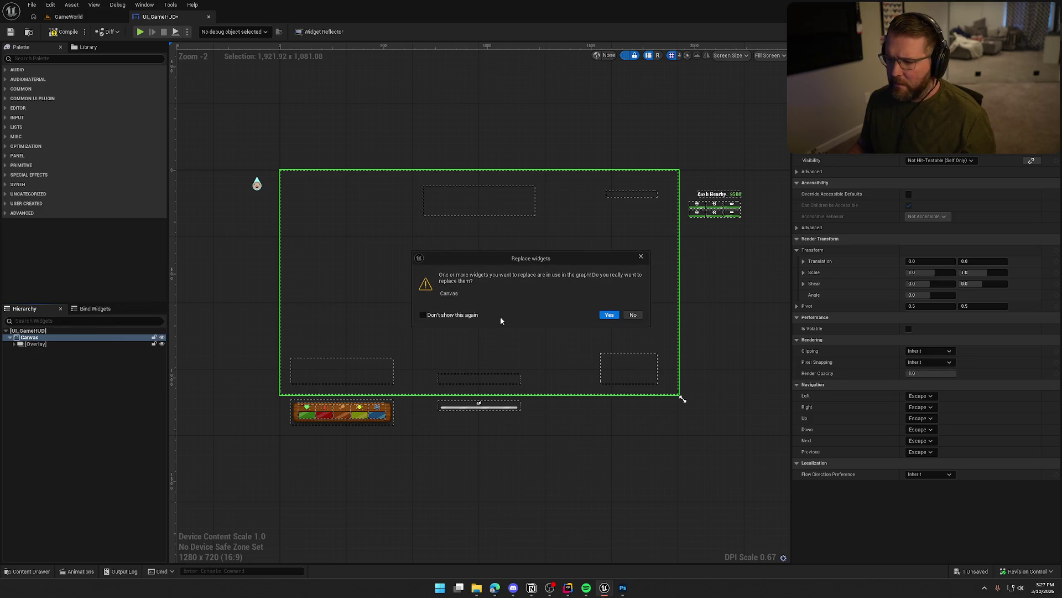
pyautogui.click(610, 315)
pyautogui.click(10, 337)
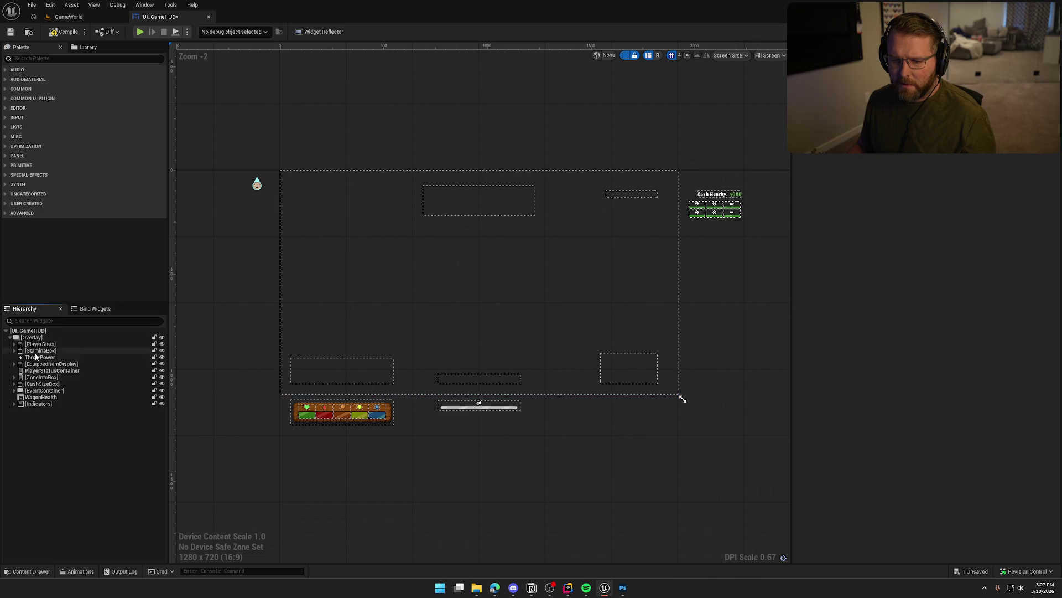
pyautogui.click(44, 404)
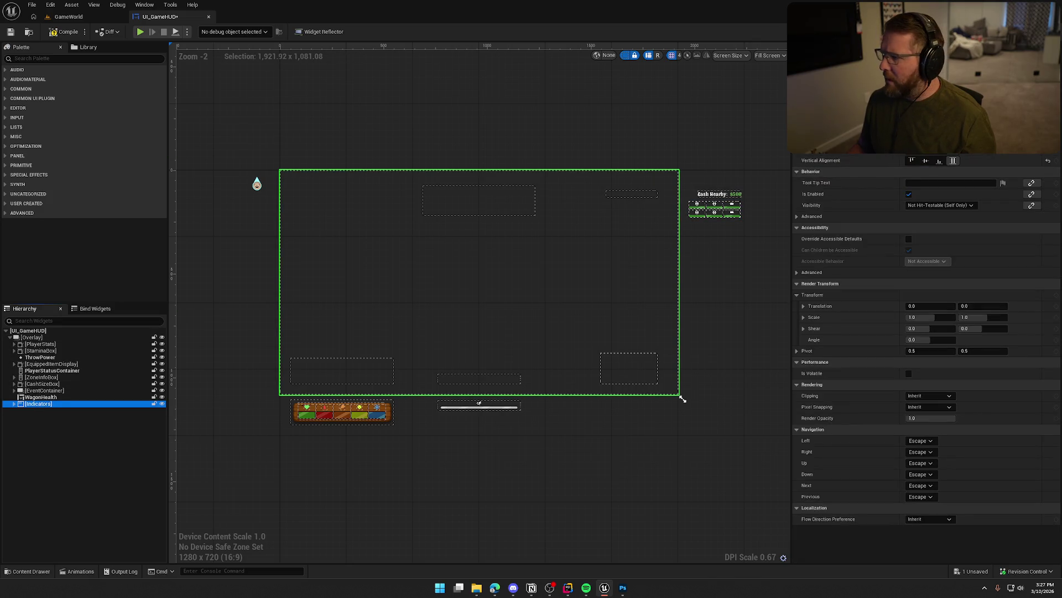
pyautogui.hotkey('ctrl', 'shift', 'alt', 'g')
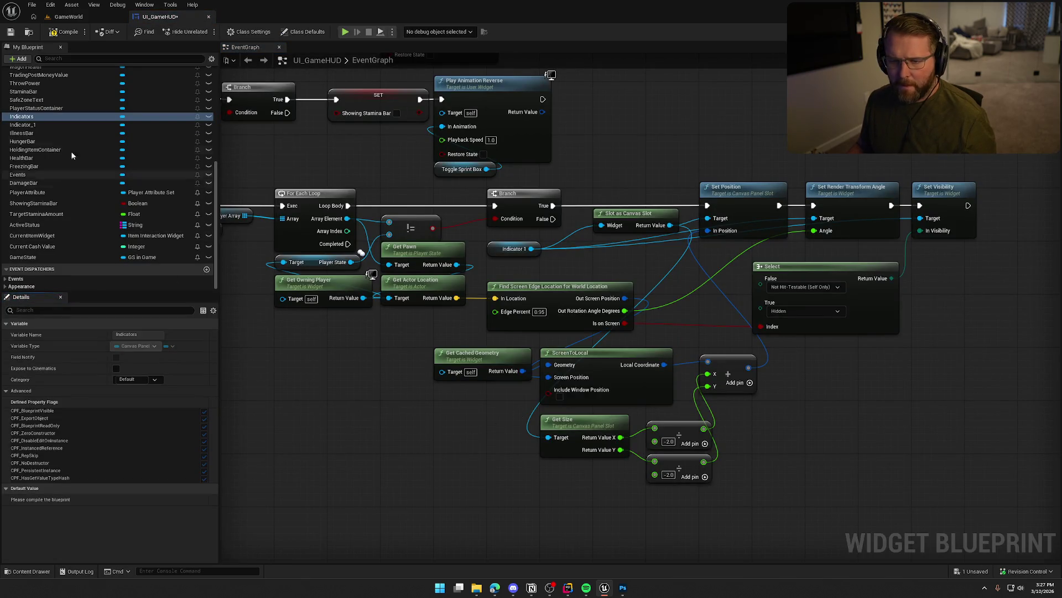
# Wire an Indicators reference into Get Cached Geometry's Target, then compile and save the HUD
pyautogui.moveTo(34, 117)
pyautogui.mouseDown()
pyautogui.moveTo(378, 404)
pyautogui.moveTo(739, 155)
pyautogui.moveTo(672, 144)
pyautogui.mouseUp()
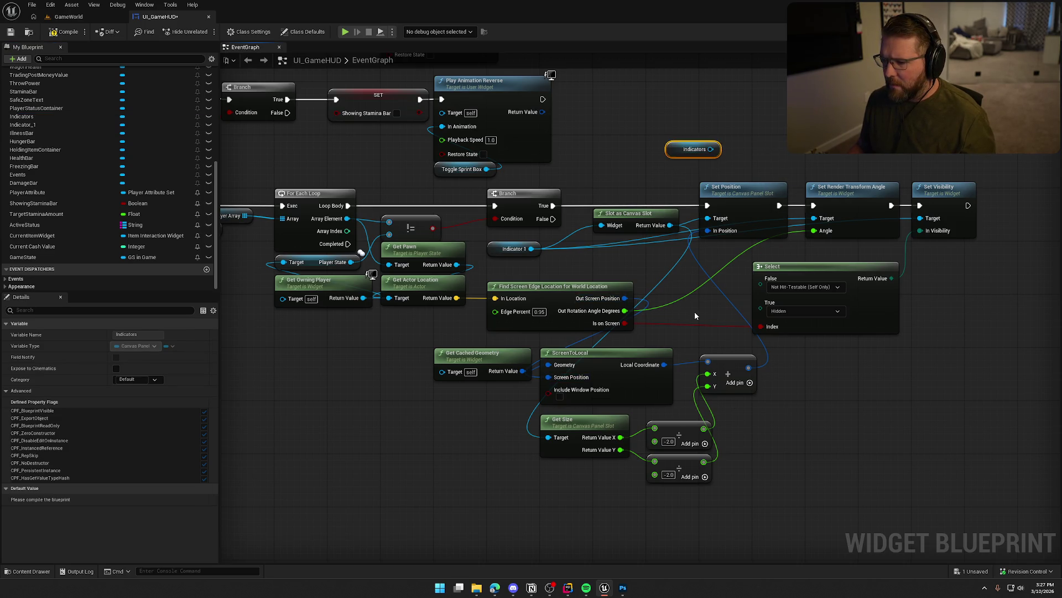
pyautogui.moveTo(710, 149)
pyautogui.mouseDown()
pyautogui.moveTo(453, 381)
pyautogui.moveTo(457, 370)
pyautogui.mouseUp()
pyautogui.moveTo(678, 151); pyautogui.dragTo(378, 371)
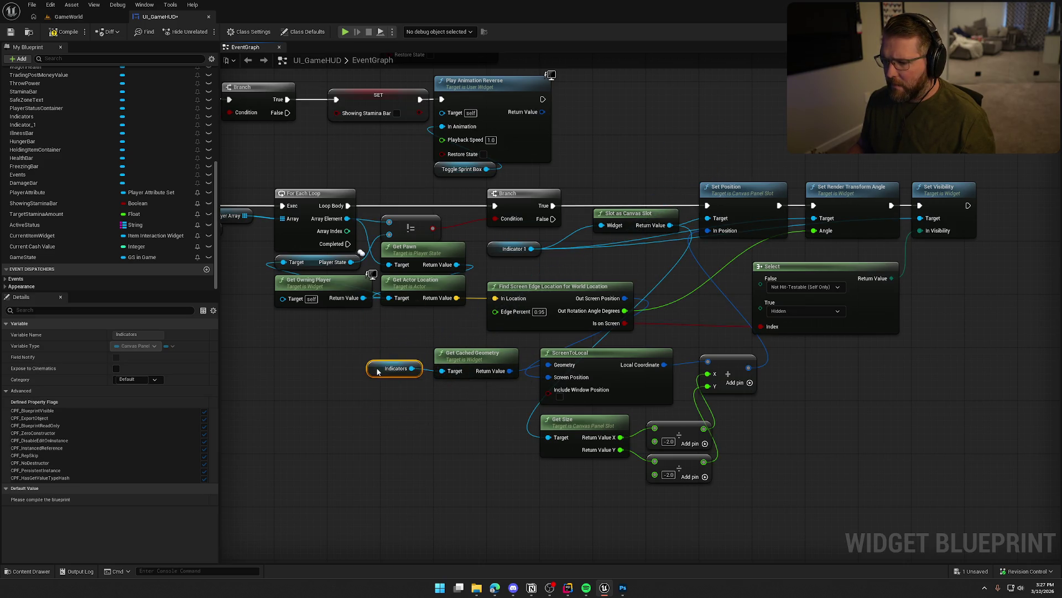
pyautogui.click(425, 454)
pyautogui.hotkey('ctrl', 's')
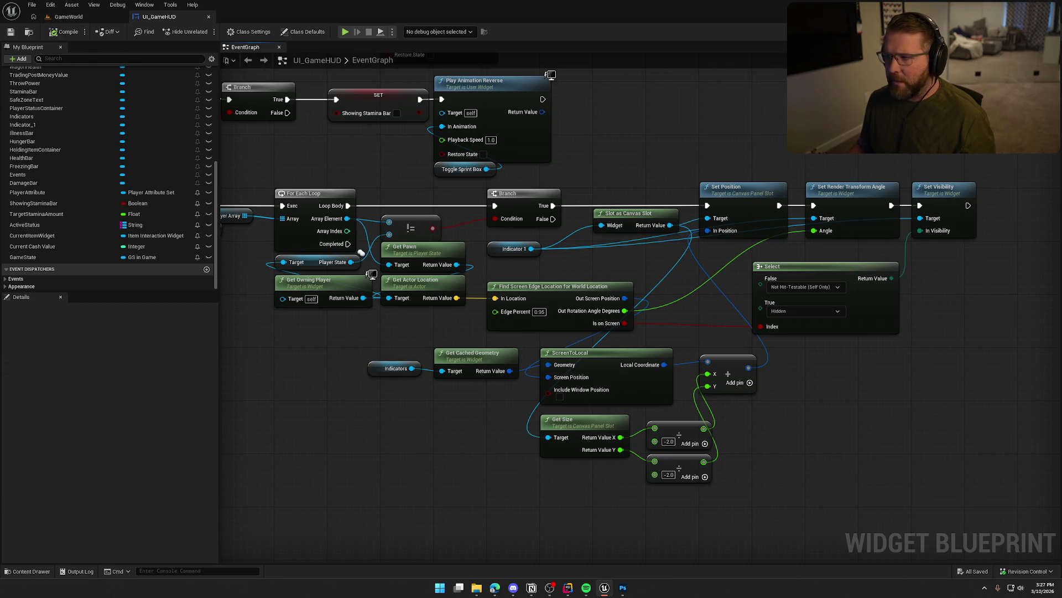
pyautogui.click(1030, 32)
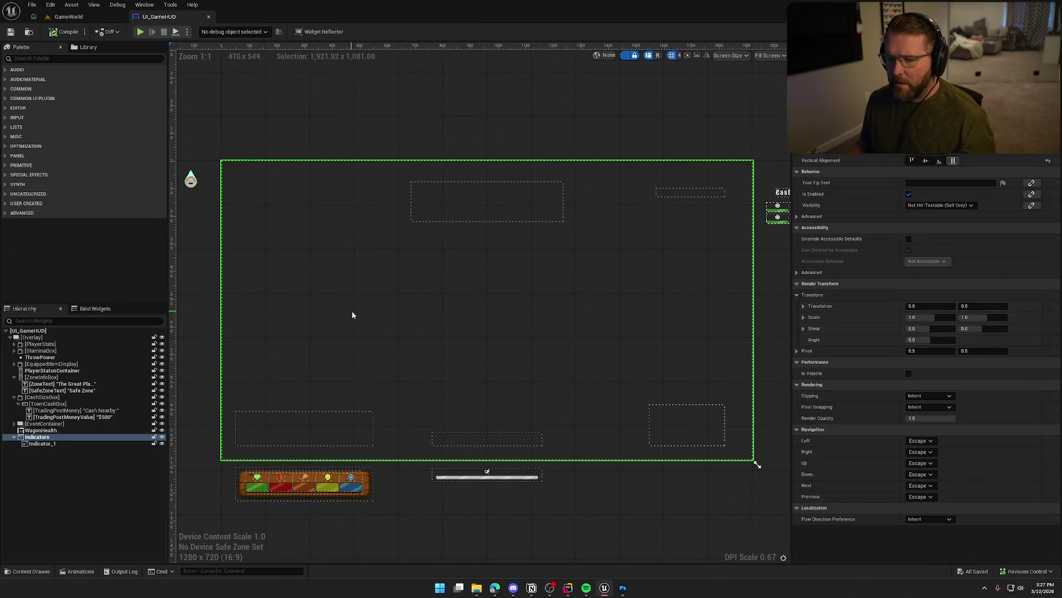
# Duplicate Indicator_1 into Indicator_2 through Indicator_4, ordered at the end of the Indicators list
pyautogui.click(42, 443)
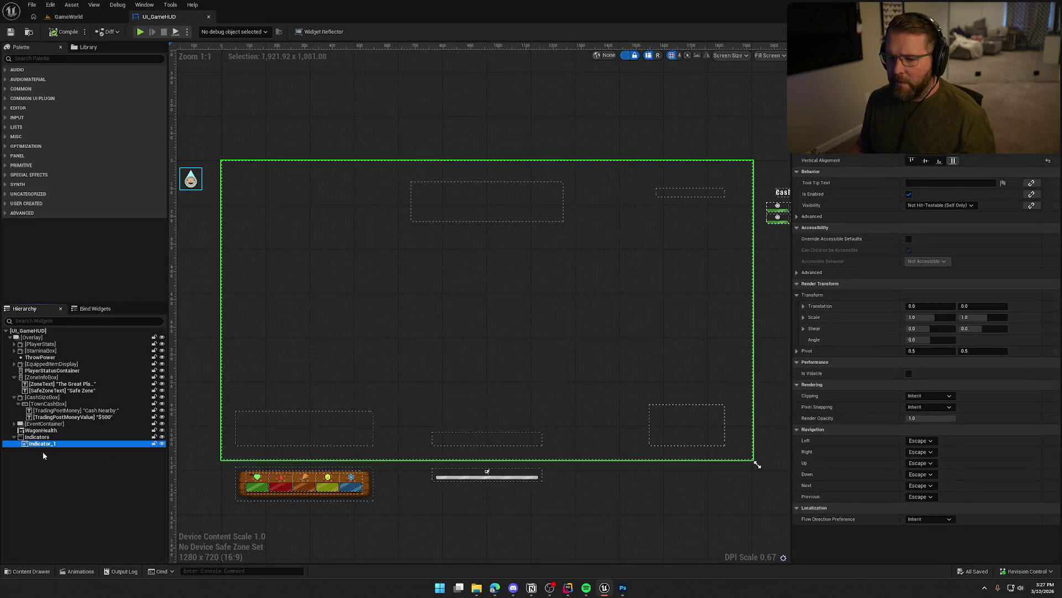
pyautogui.hotkey('ctrl', 'v')
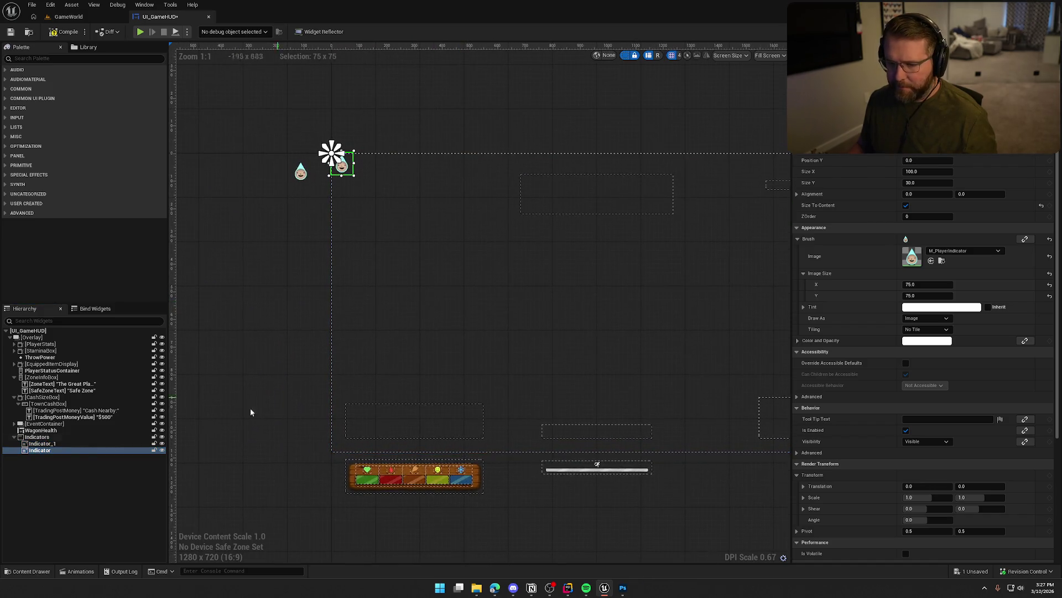
pyautogui.hotkey('ctrl', 'v')
pyautogui.hotkey('ctrl', 'v')
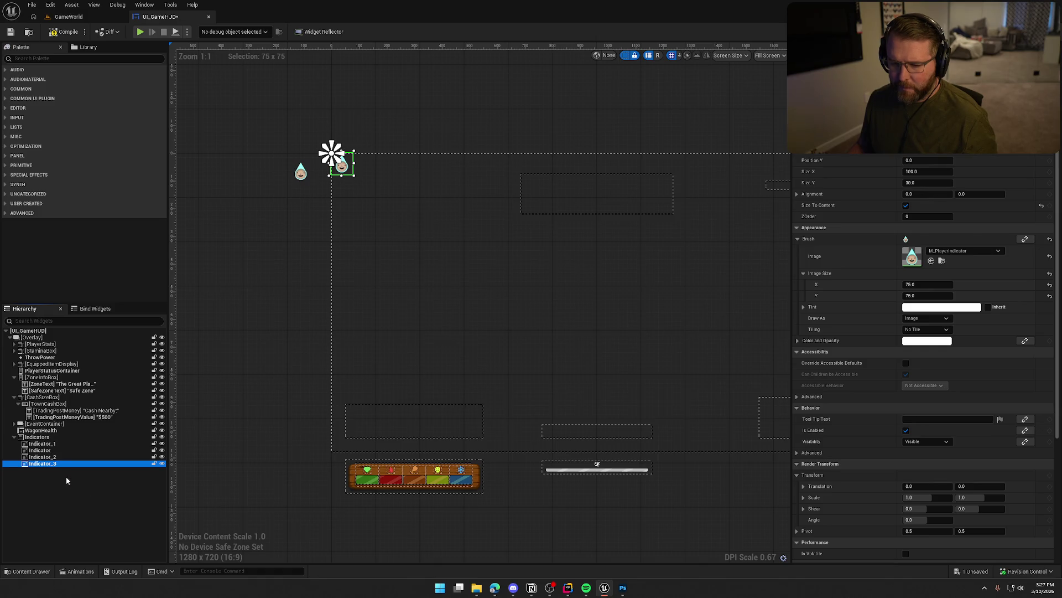
pyautogui.press('Up')
pyautogui.press('Up')
pyautogui.press('F2')
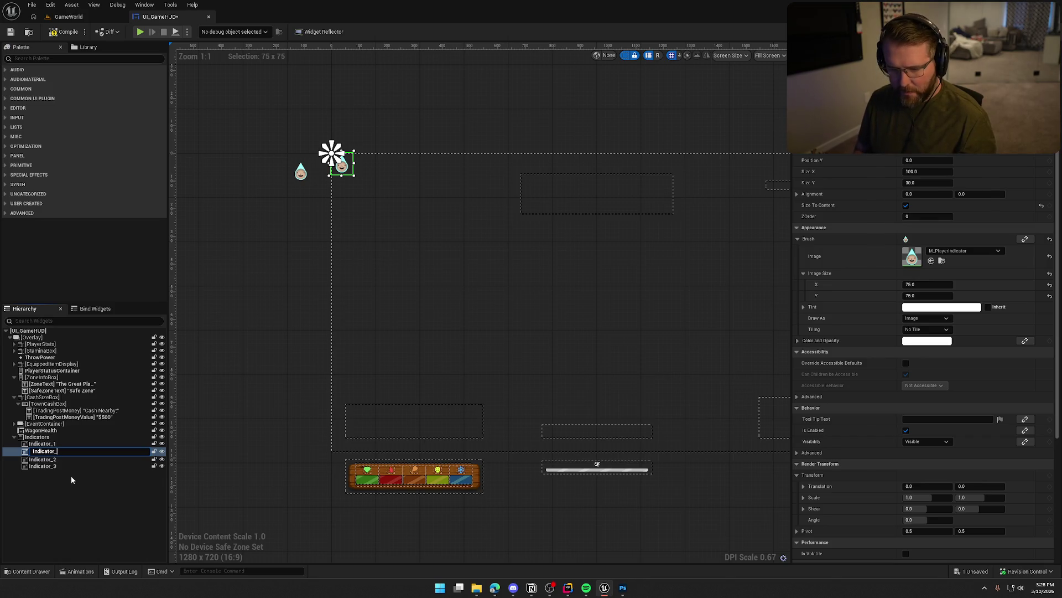
pyautogui.write('4')
pyautogui.press('Return')
pyautogui.moveTo(42, 452); pyautogui.dragTo(44, 466)
pyautogui.click(66, 486)
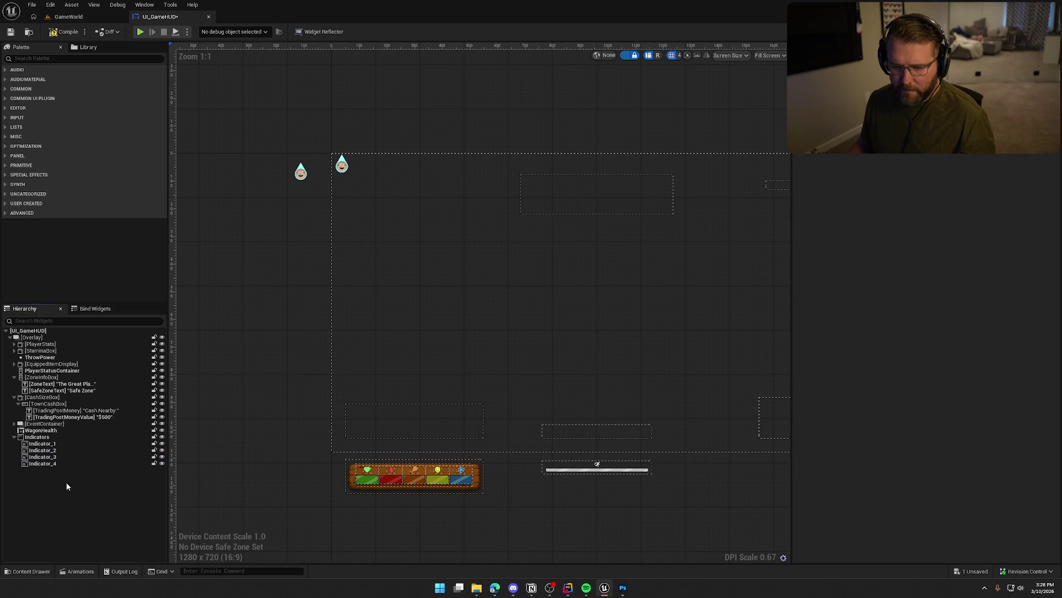
# Stack the four indicators in an even vertical column at the left, then save the HUD
pyautogui.click(43, 450)
pyautogui.keyDown('shift'); pyautogui.click(43, 463); pyautogui.keyUp('shift')
pyautogui.moveTo(343, 167)
pyautogui.mouseDown()
pyautogui.moveTo(302, 183)
pyautogui.moveTo(300, 198)
pyautogui.mouseUp()
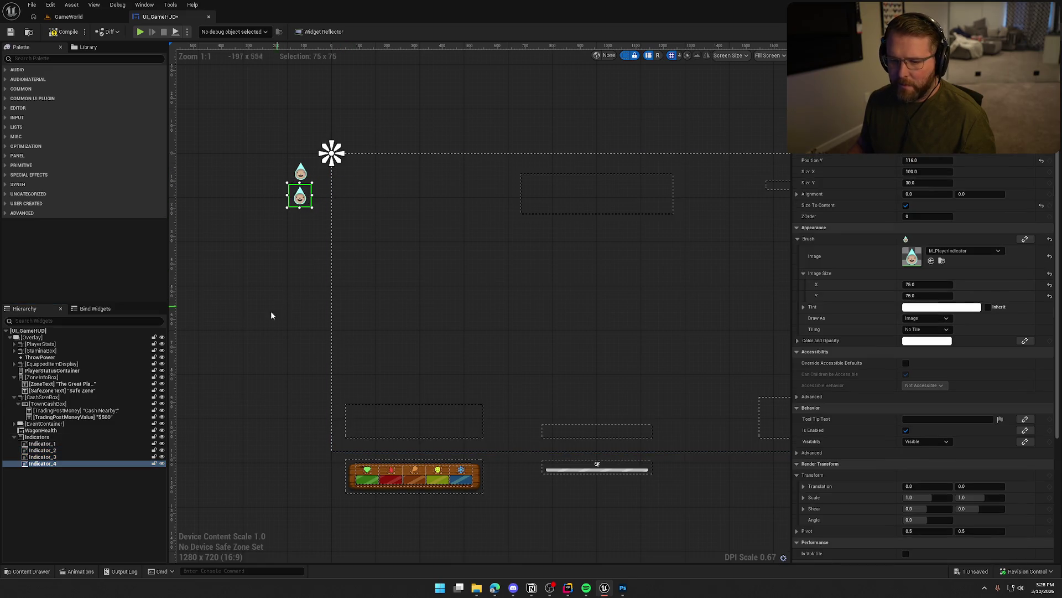
pyautogui.click(66, 450)
pyautogui.click(300, 201)
pyautogui.moveTo(300, 211); pyautogui.dragTo(298, 229)
pyautogui.click(48, 457)
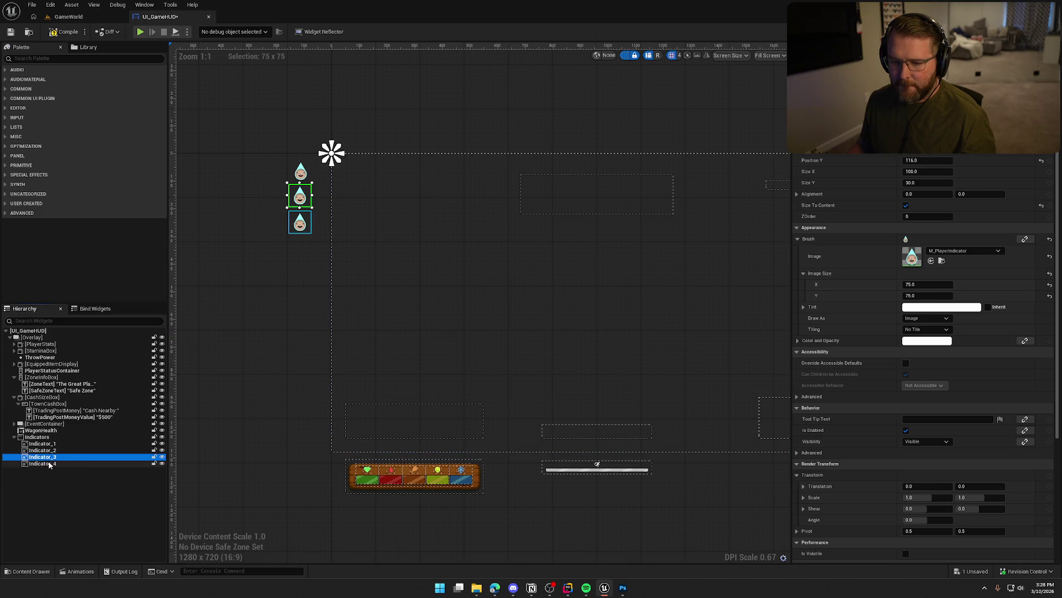
pyautogui.moveTo(303, 201)
pyautogui.mouseDown()
pyautogui.moveTo(276, 232)
pyautogui.moveTo(293, 267)
pyautogui.moveTo(302, 229)
pyautogui.mouseUp()
pyautogui.click(56, 463)
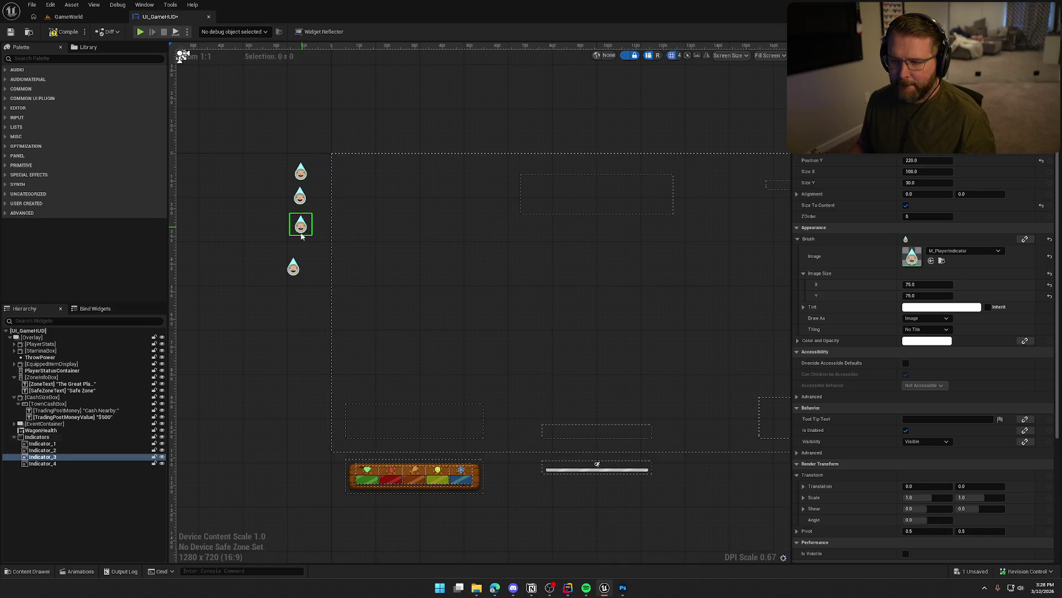
pyautogui.moveTo(293, 270); pyautogui.dragTo(301, 257)
pyautogui.click(275, 180)
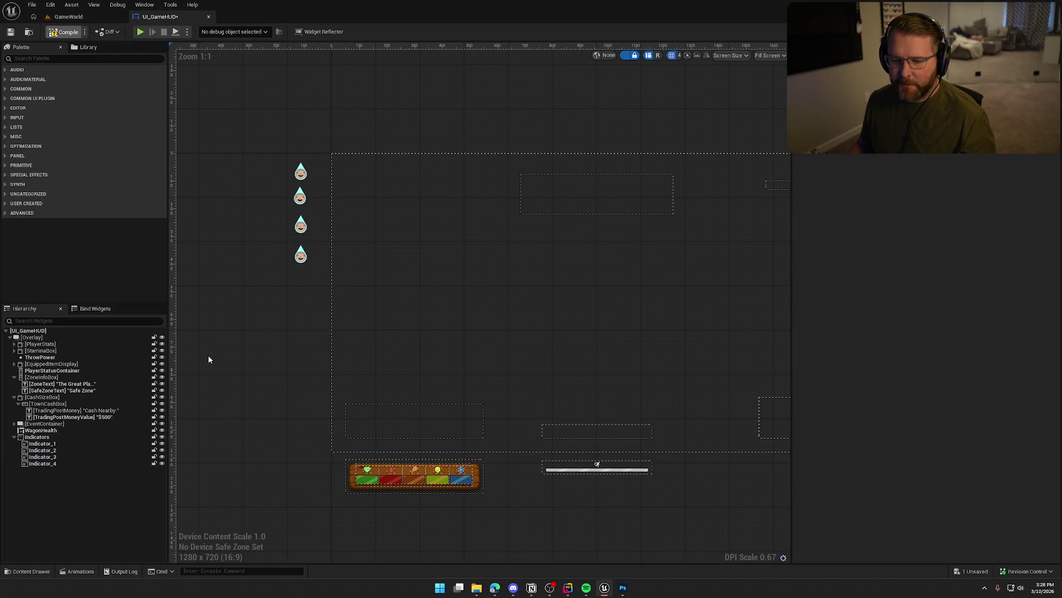
pyautogui.hotkey('ctrl', 's')
# Add an Indicators getter feeding Get All Children and an array GET node in the event graph
pyautogui.click(69, 17)
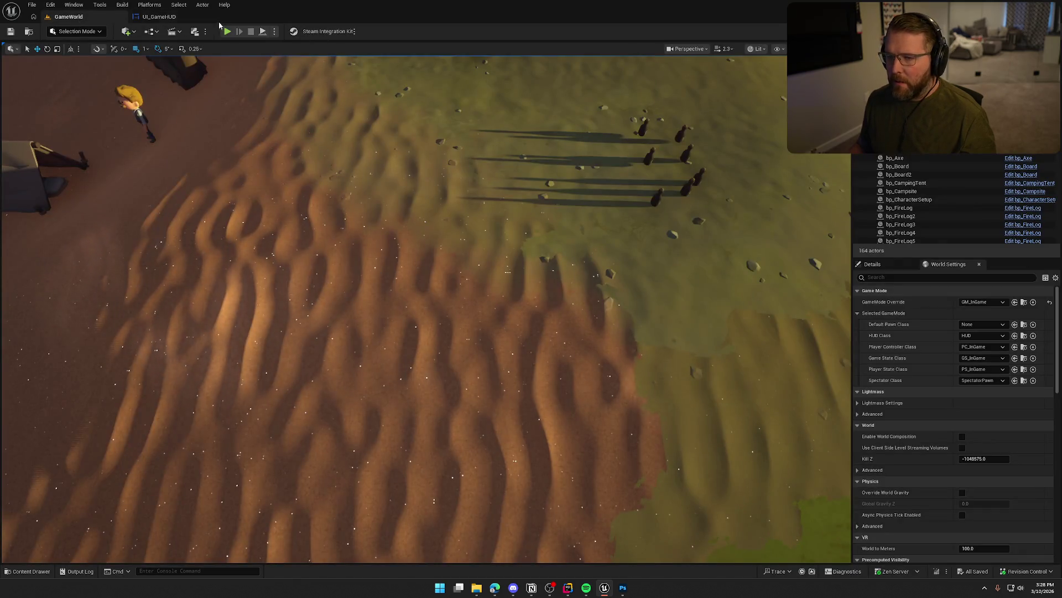
pyautogui.click(215, 18)
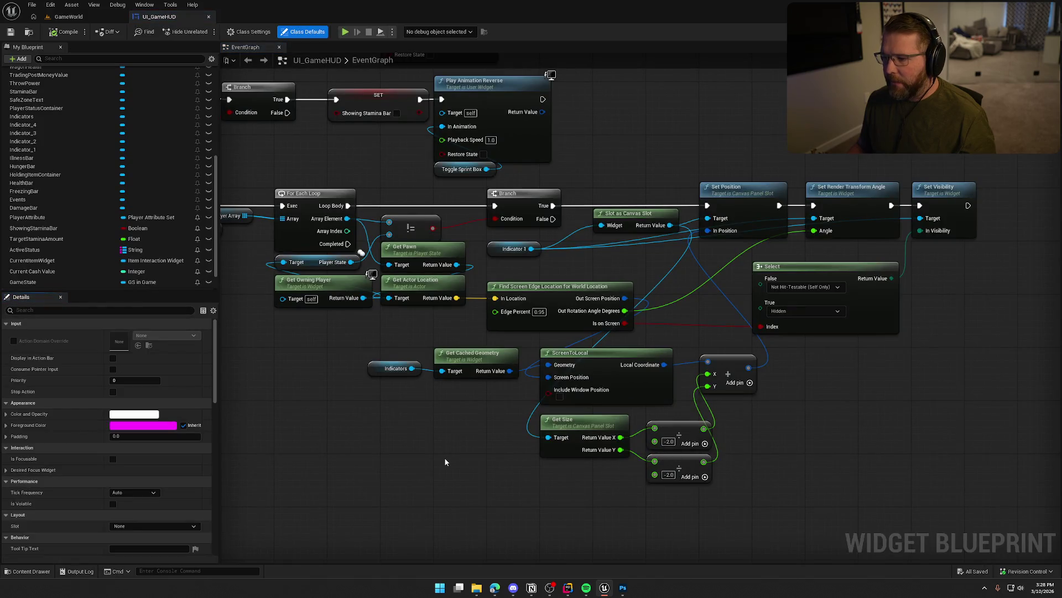
pyautogui.moveTo(443, 457); pyautogui.dragTo(468, 442)
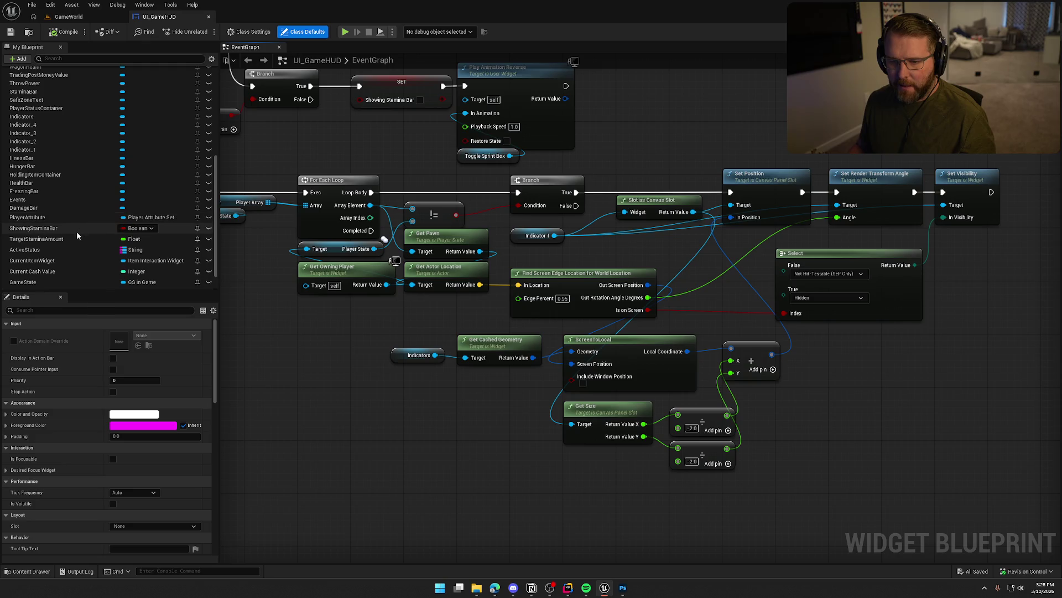
pyautogui.moveTo(21, 116); pyautogui.dragTo(277, 338)
pyautogui.moveTo(309, 341); pyautogui.dragTo(330, 376)
pyautogui.write('get chil')
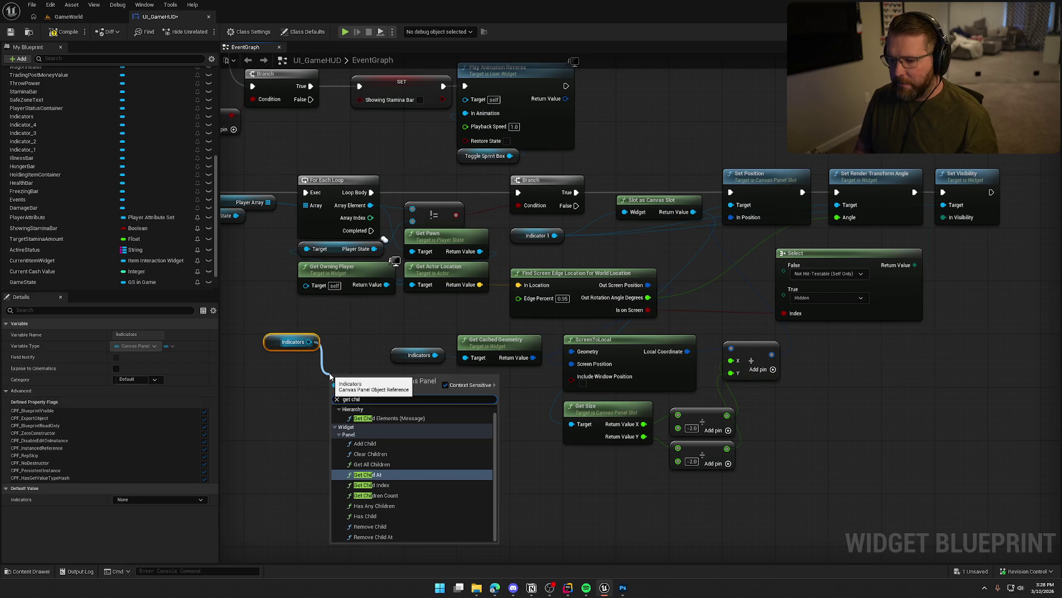
pyautogui.click(375, 453)
pyautogui.moveTo(371, 386)
pyautogui.mouseDown()
pyautogui.moveTo(336, 313)
pyautogui.moveTo(311, 314)
pyautogui.moveTo(373, 323)
pyautogui.mouseUp()
pyautogui.write('get')
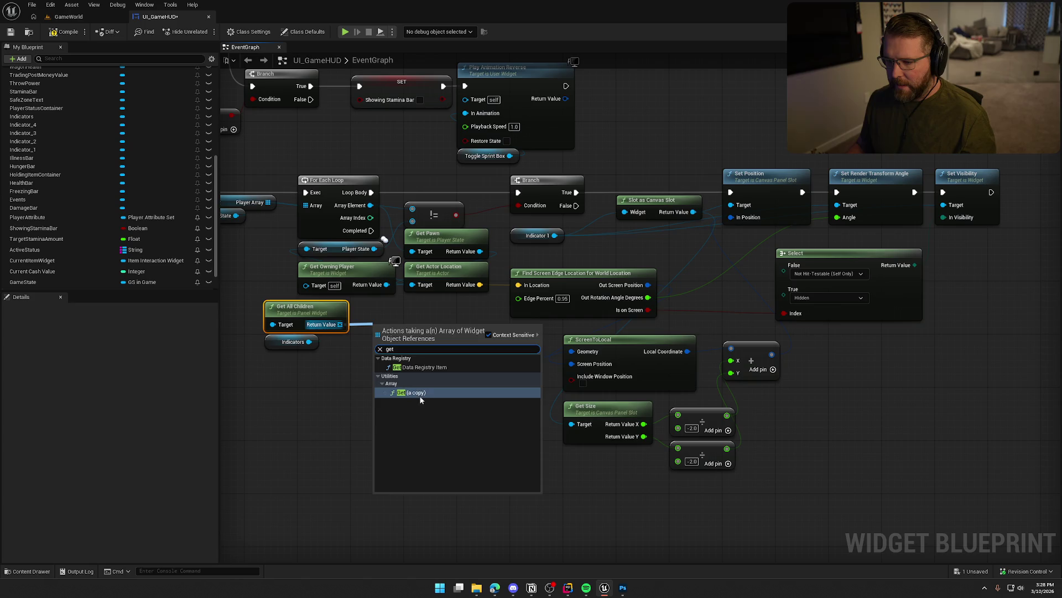
pyautogui.click(415, 391)
# Pull a wire from the GET output and search for a Cast To Image node
pyautogui.scroll(-1, 446, 341)
pyautogui.moveTo(446, 342); pyautogui.dragTo(872, 237)
pyautogui.write('get dy')
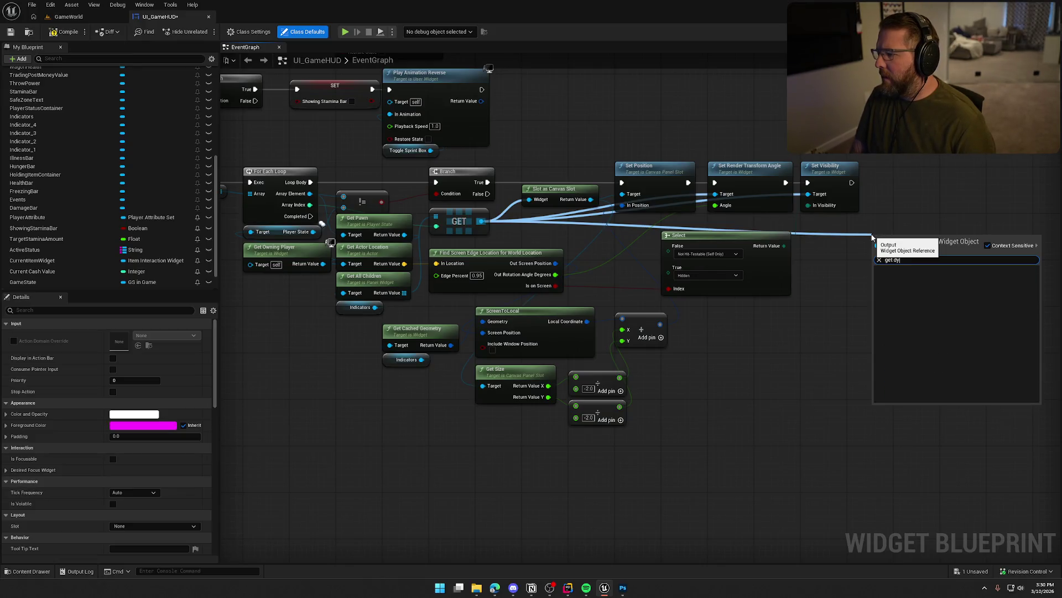
pyautogui.press('BackSpace')
pyautogui.press('BackSpace')
pyautogui.press('BackSpace')
pyautogui.write('mat')
pyautogui.press('BackSpace')
pyautogui.press('BackSpace')
pyautogui.press('BackSpace')
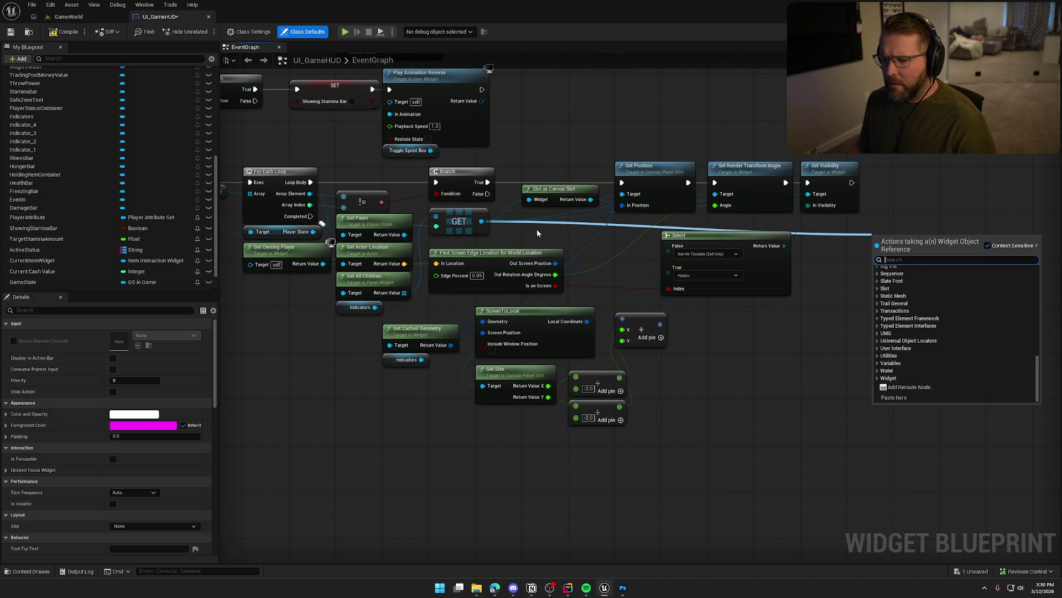
pyautogui.press('Escape')
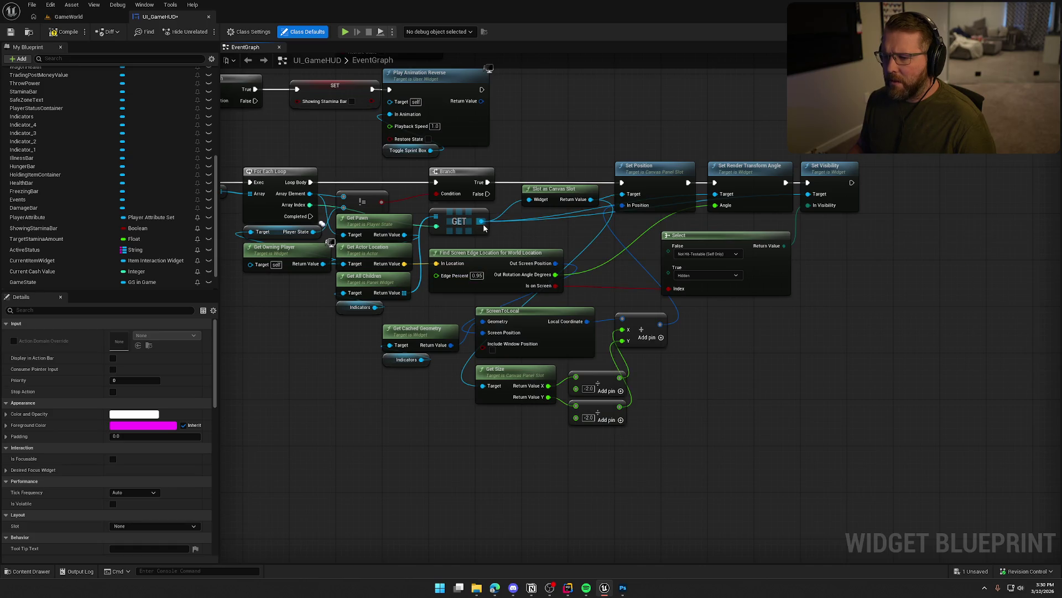
pyautogui.moveTo(480, 221); pyautogui.dragTo(851, 222)
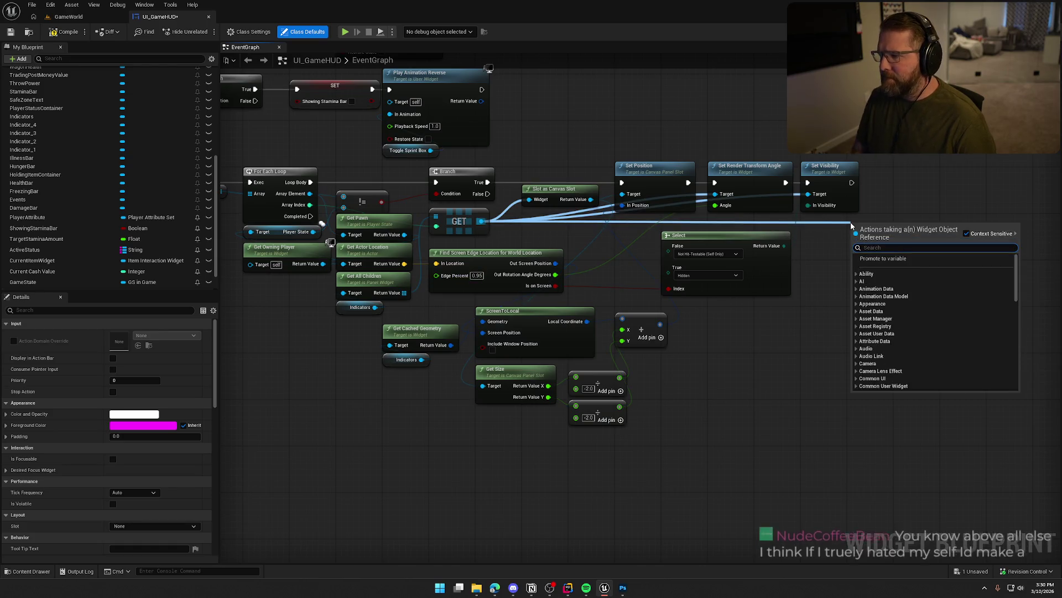
pyautogui.write('as ima')
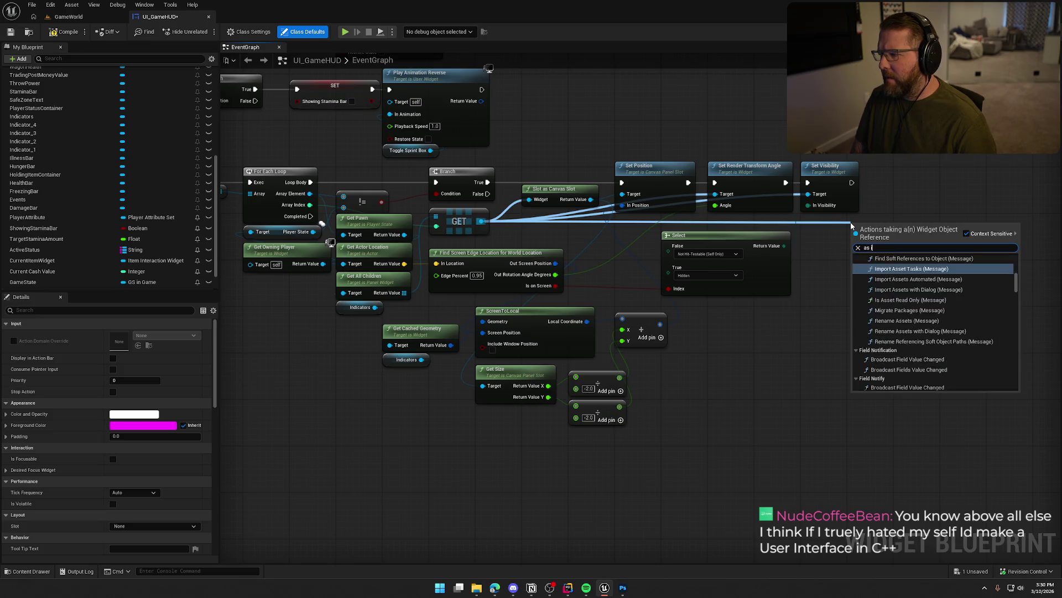
# Add a Cast To Image node after the GET and make it a pure cast
pyautogui.press('Return')
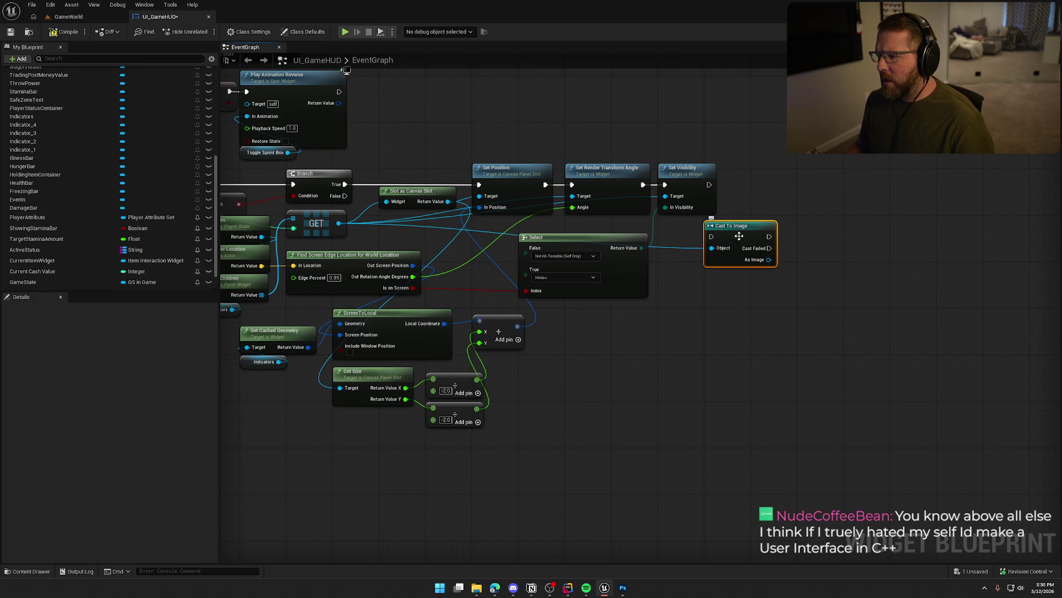
pyautogui.rightClick(738, 236)
pyautogui.click(790, 469)
pyautogui.moveTo(736, 232)
pyautogui.mouseDown()
pyautogui.moveTo(690, 233)
pyautogui.moveTo(772, 245)
pyautogui.mouseUp()
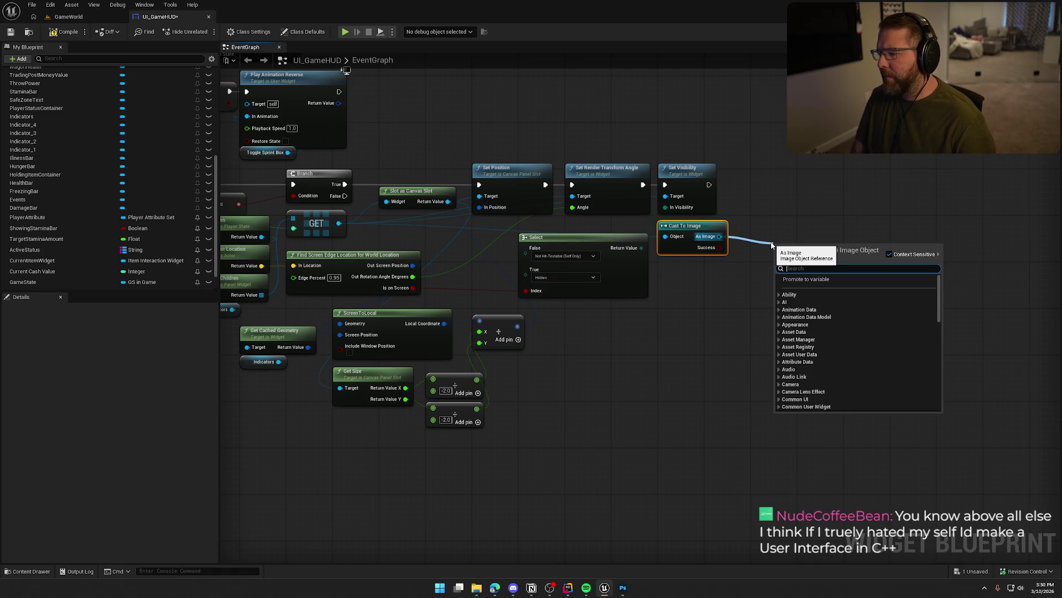
# Chain Get Dynamic Material after Set Visibility, followed by a Set Vector Parameter Value node
pyautogui.write('get dyn')
pyautogui.press('Return')
pyautogui.moveTo(775, 260); pyautogui.dragTo(710, 184)
pyautogui.moveTo(802, 244)
pyautogui.mouseDown()
pyautogui.moveTo(789, 170)
pyautogui.moveTo(849, 225)
pyautogui.mouseUp()
pyautogui.write('set color')
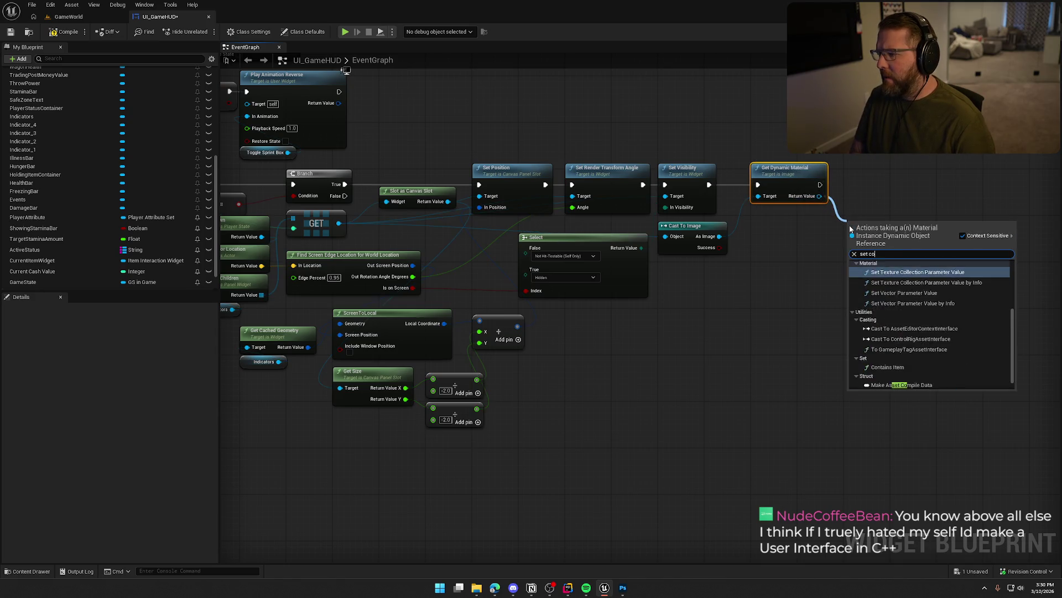
pyautogui.click(904, 297)
pyautogui.moveTo(898, 253); pyautogui.dragTo(888, 200)
# Open the M_PlayerIndicator material from Indicator_1's brush in the Designer
pyautogui.click(869, 156)
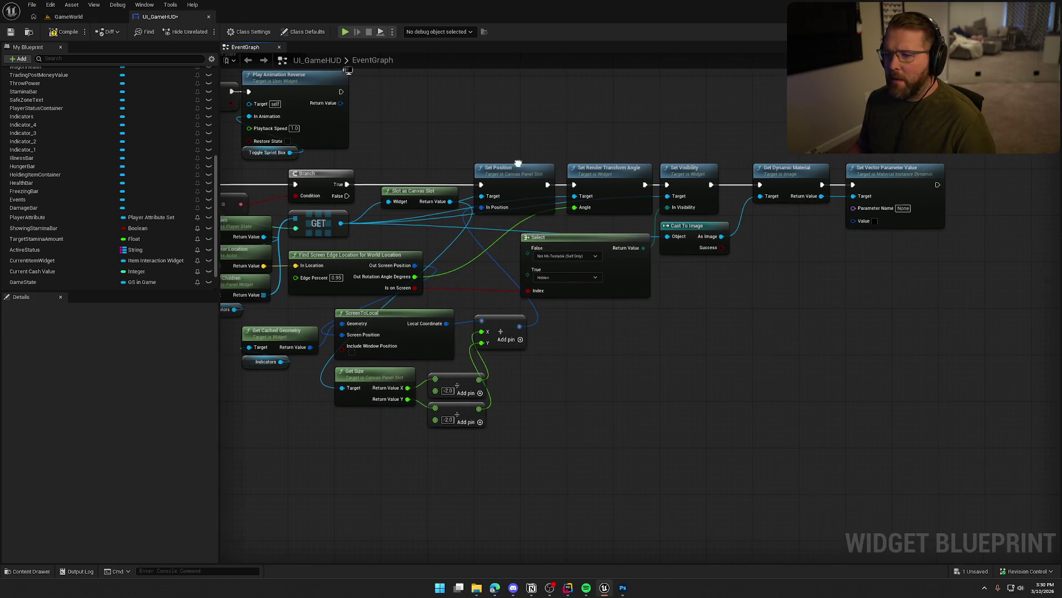
pyautogui.moveTo(514, 164); pyautogui.dragTo(526, 158)
pyautogui.click(1015, 32)
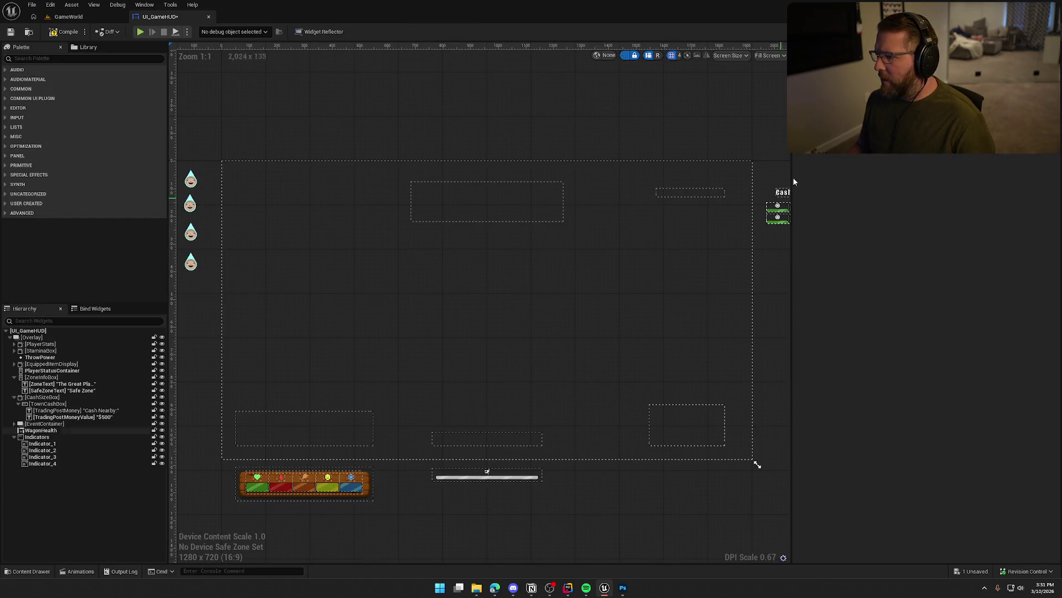
pyautogui.click(190, 179)
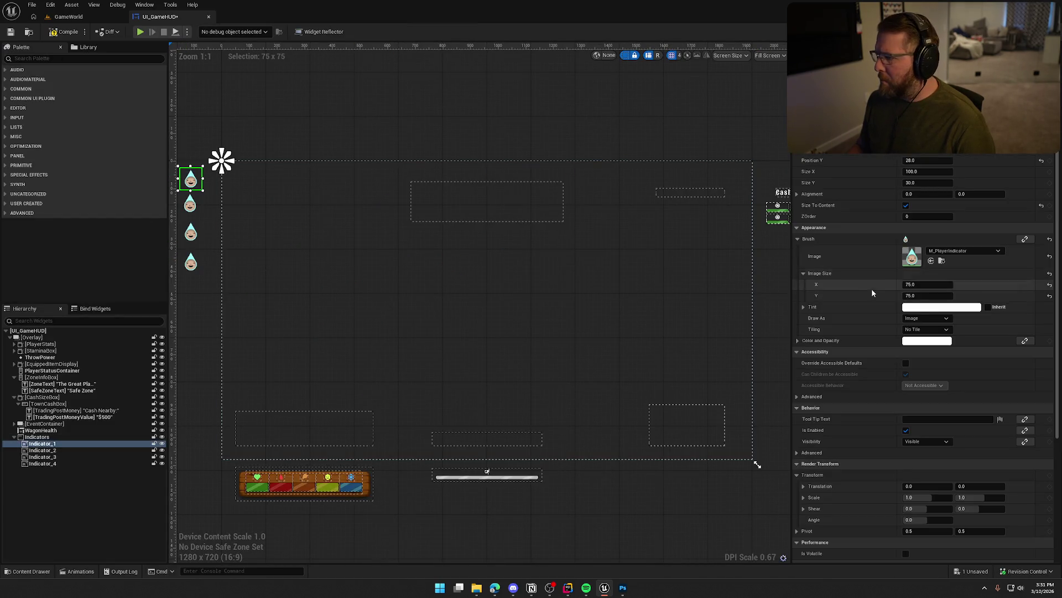
pyautogui.doubleClick(912, 256)
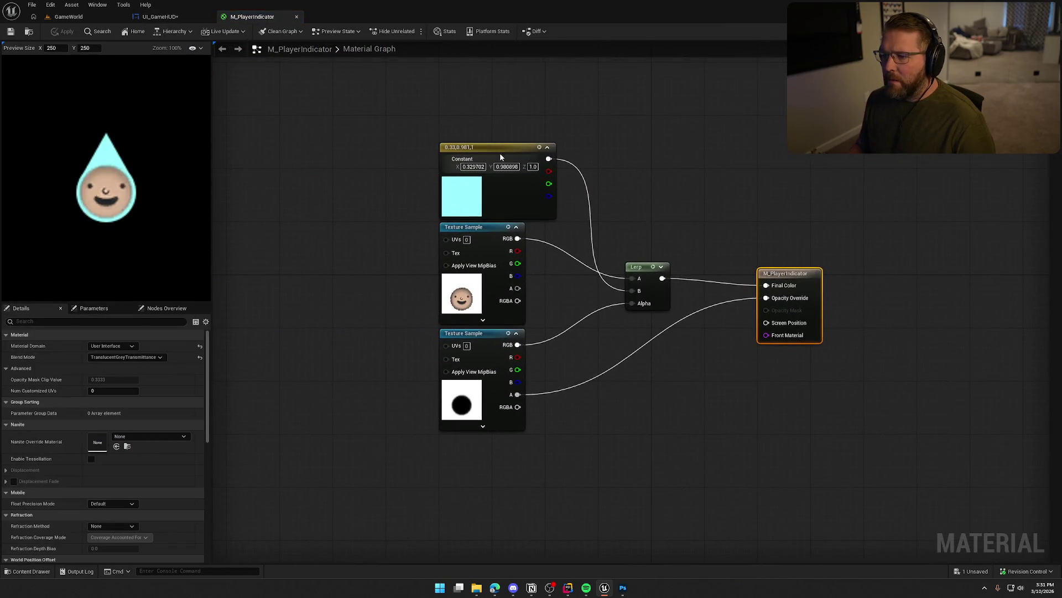
# Convert the constant colour node to a parameter named Color and save the material
pyautogui.click(500, 153)
pyautogui.rightClick(495, 149)
pyautogui.click(530, 173)
pyautogui.write('Color')
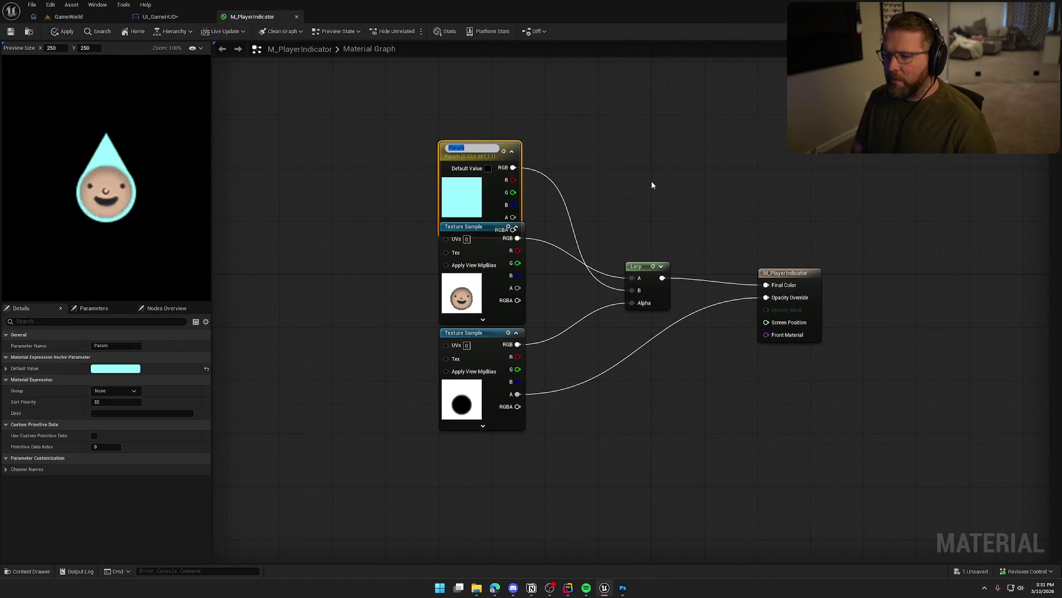
pyautogui.press('Return')
pyautogui.moveTo(471, 145); pyautogui.dragTo(480, 129)
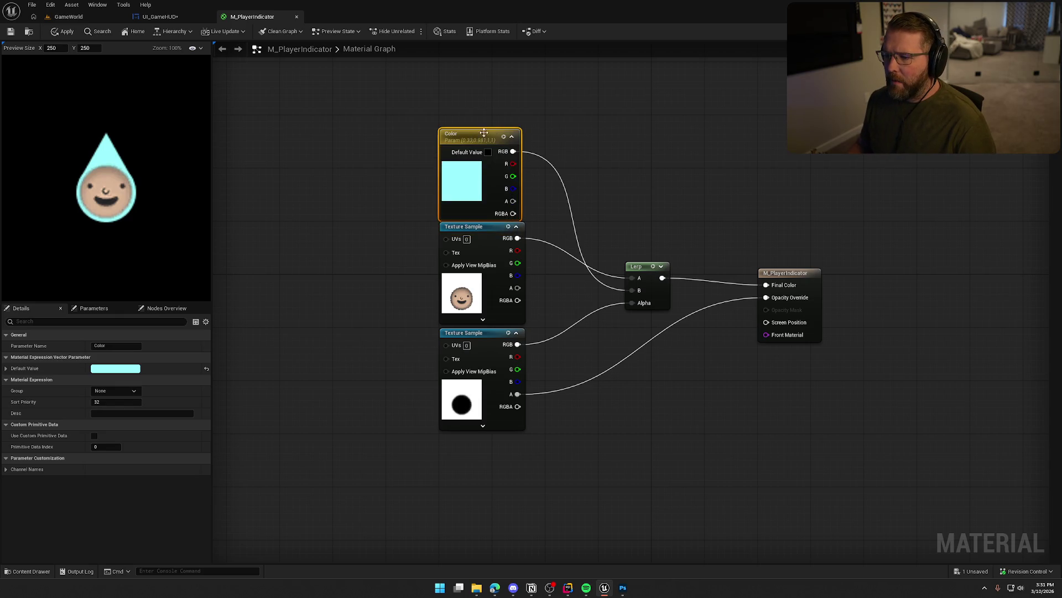
pyautogui.click(391, 135)
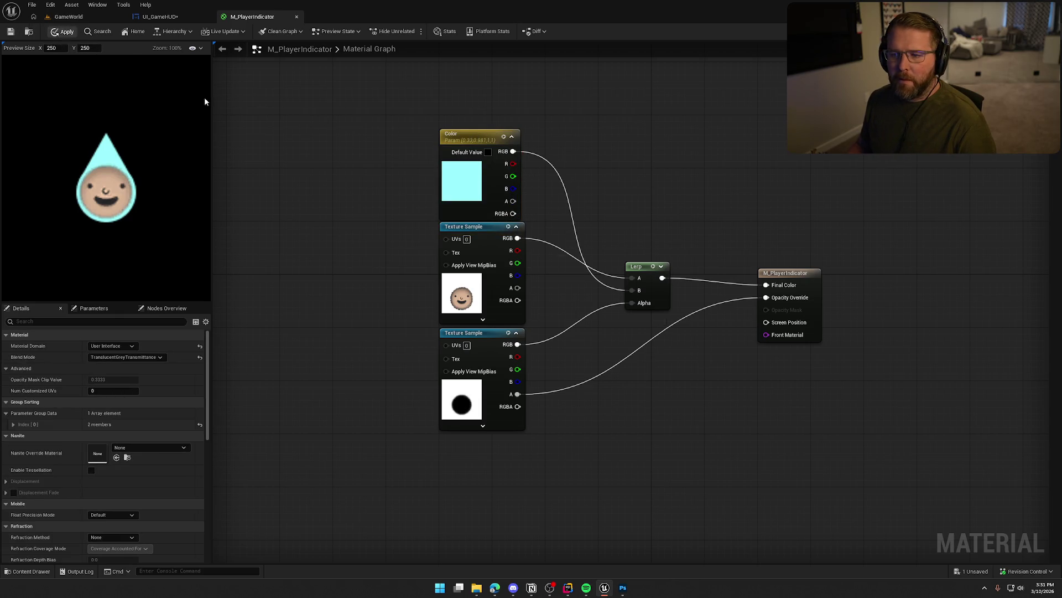
pyautogui.hotkey('ctrl', 's')
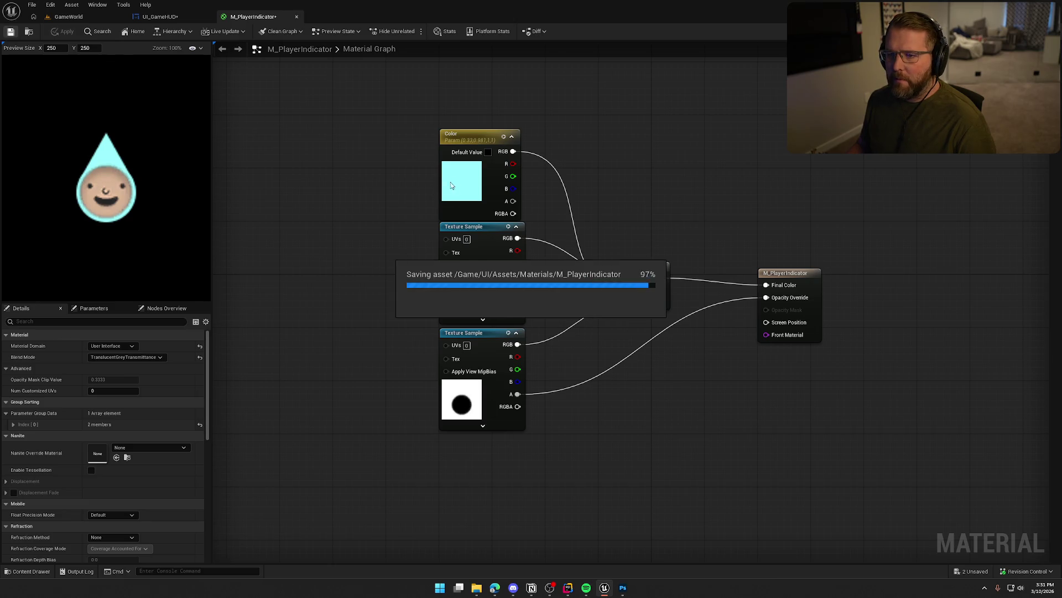
pyautogui.click(160, 16)
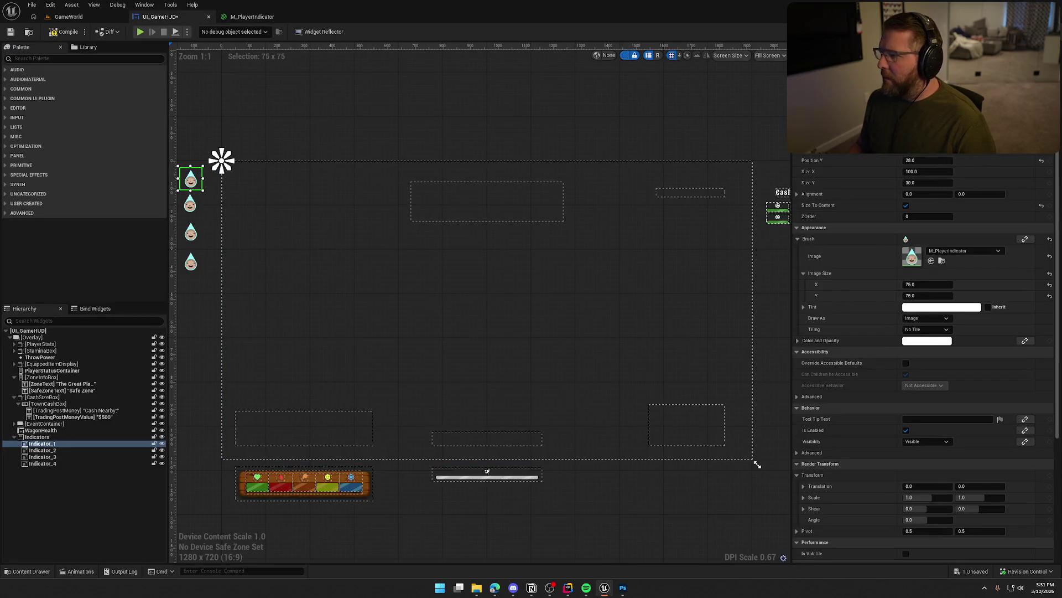
# Name the parameter Color and feed its Value from a four-option Select indexed by Array Index
pyautogui.click(1044, 32)
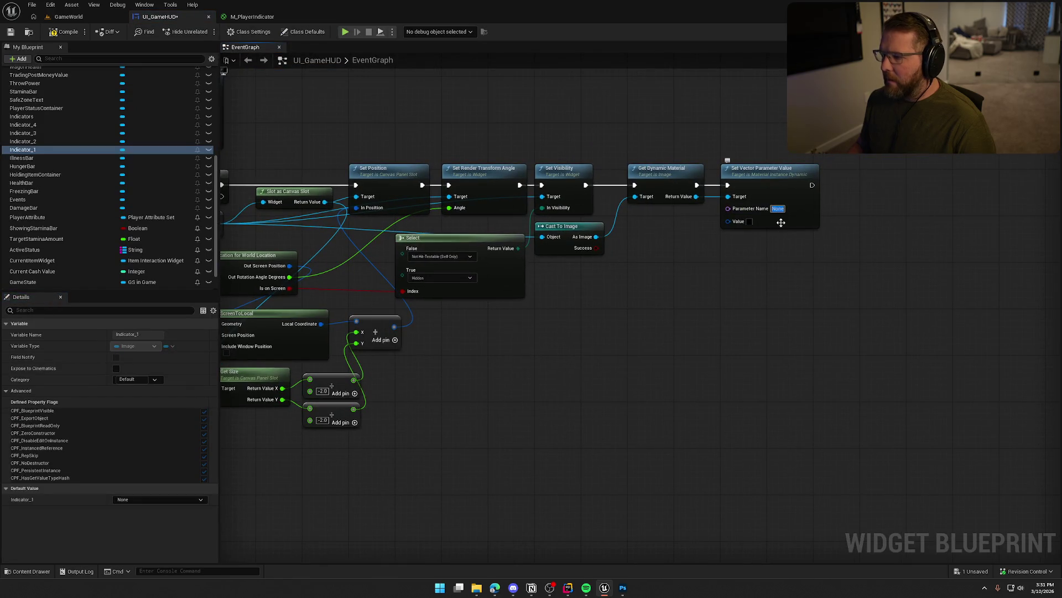
pyautogui.write('Color')
pyautogui.press('Return')
pyautogui.moveTo(726, 298); pyautogui.dragTo(779, 292)
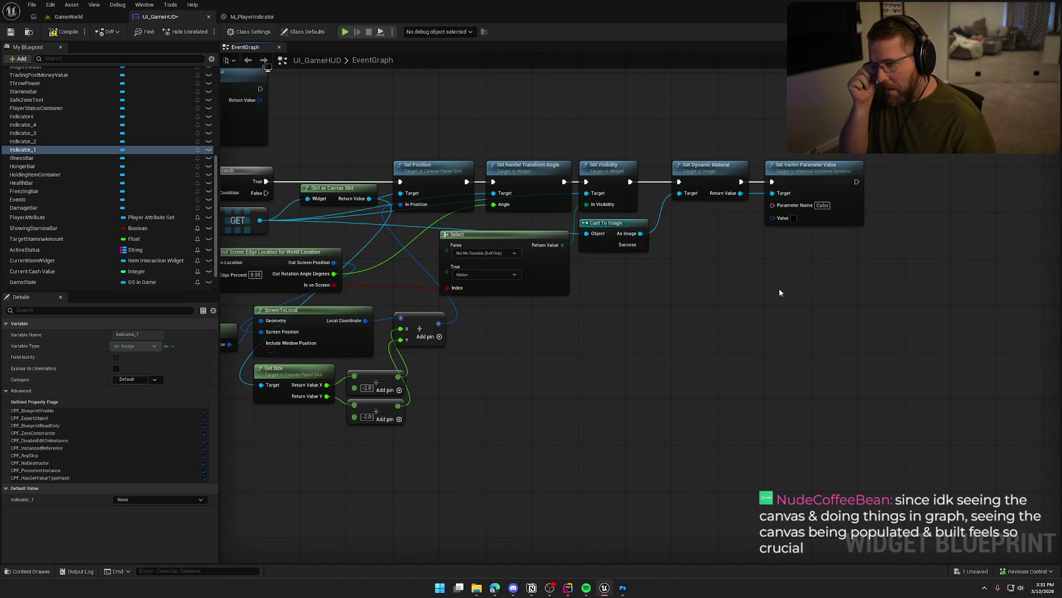
pyautogui.moveTo(774, 223); pyautogui.dragTo(755, 258)
pyautogui.write('selec')
pyautogui.press('Down')
pyautogui.press('Down')
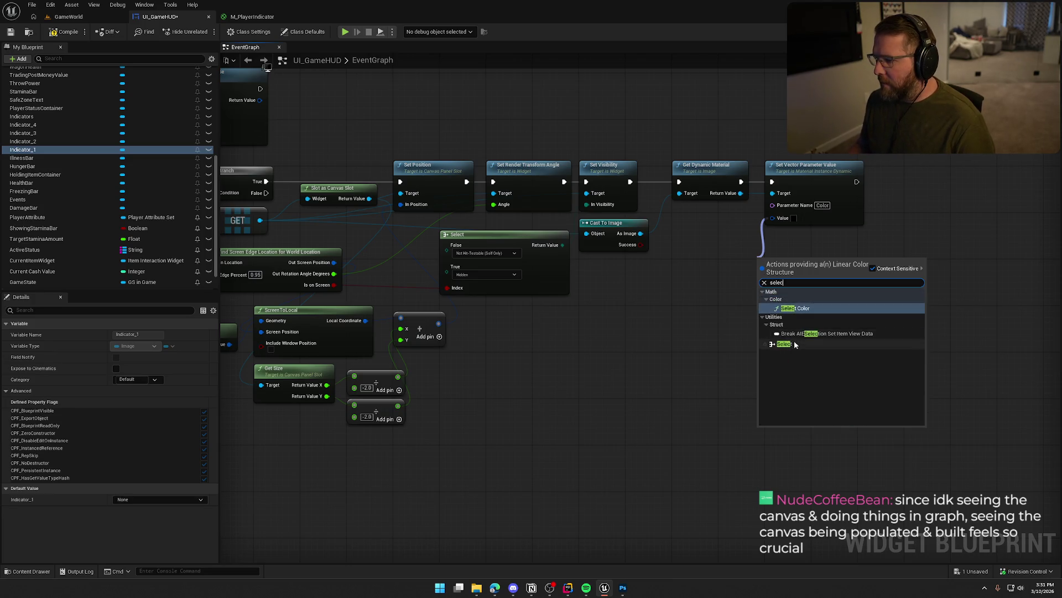
pyautogui.press('Return')
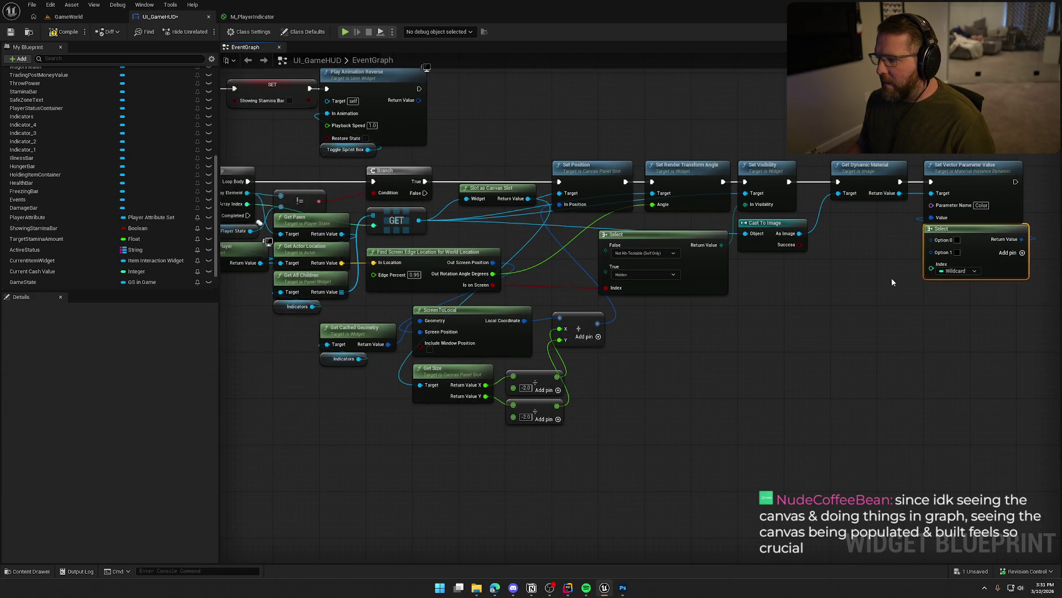
pyautogui.moveTo(933, 269)
pyautogui.mouseDown()
pyautogui.moveTo(309, 227)
pyautogui.moveTo(296, 207)
pyautogui.mouseUp()
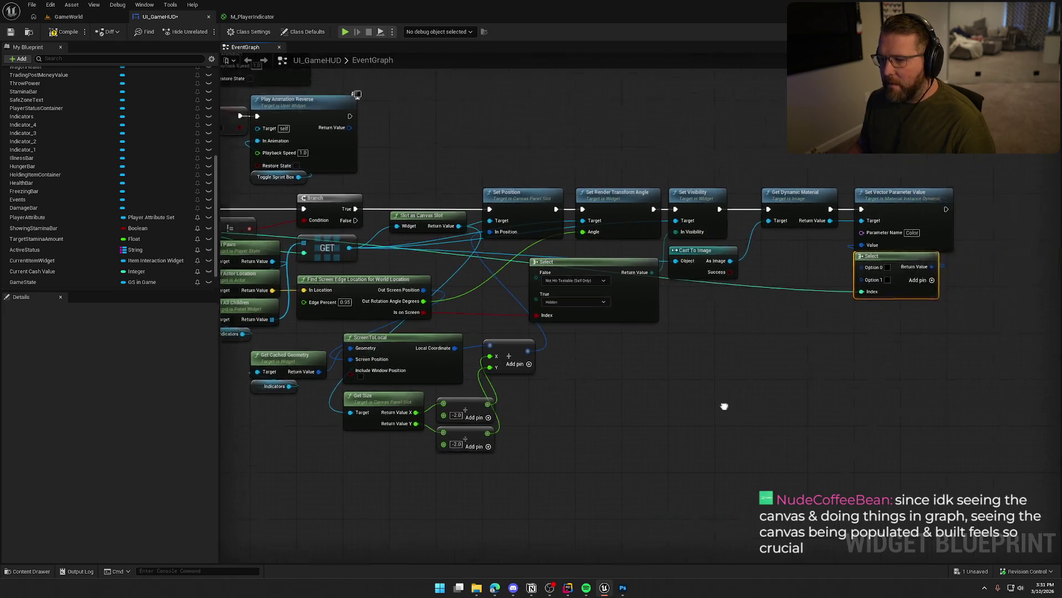
pyautogui.scroll(1, 665, 321)
pyautogui.click(723, 277)
pyautogui.click(722, 277)
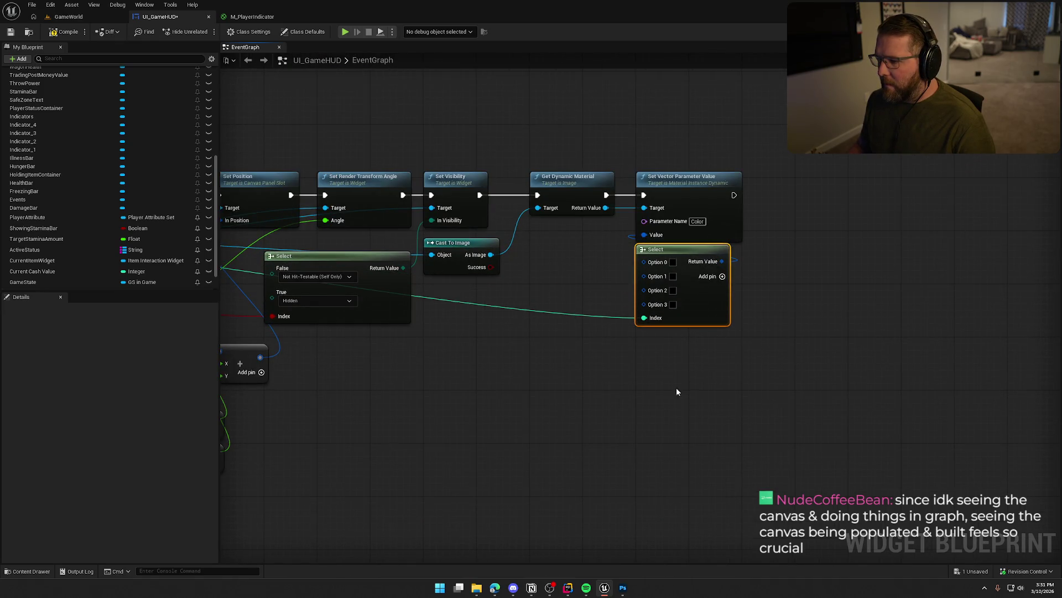
pyautogui.moveTo(683, 256)
pyautogui.mouseDown()
pyautogui.moveTo(573, 254)
pyautogui.moveTo(577, 242)
pyautogui.mouseUp()
pyautogui.click(692, 320)
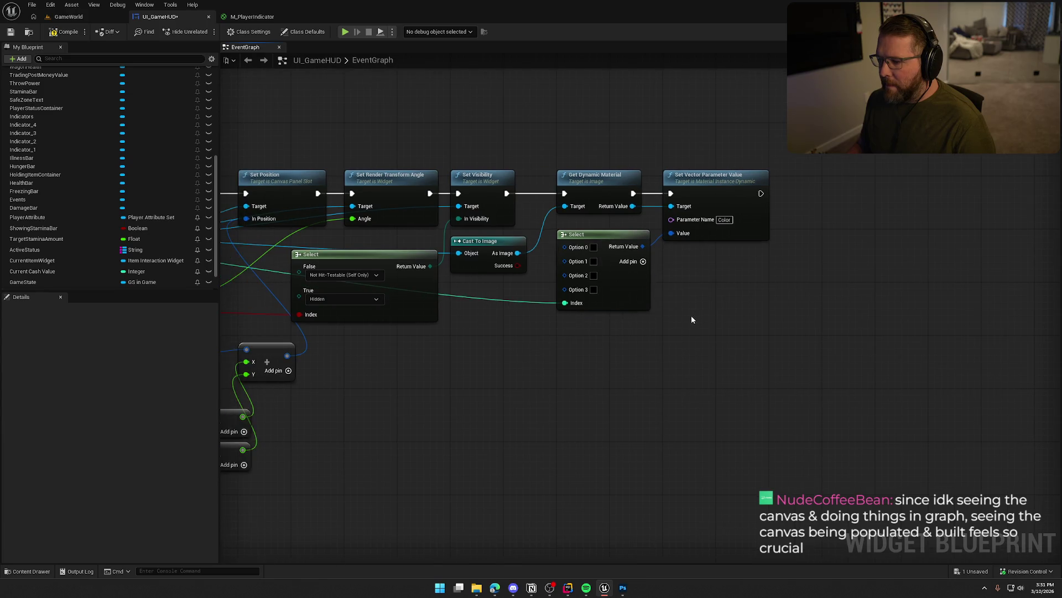
# Set Select options to salmon red, light green, light blue and purple, then compile and save
pyautogui.click(593, 247)
pyautogui.moveTo(670, 310); pyautogui.dragTo(675, 311)
pyautogui.click(714, 457)
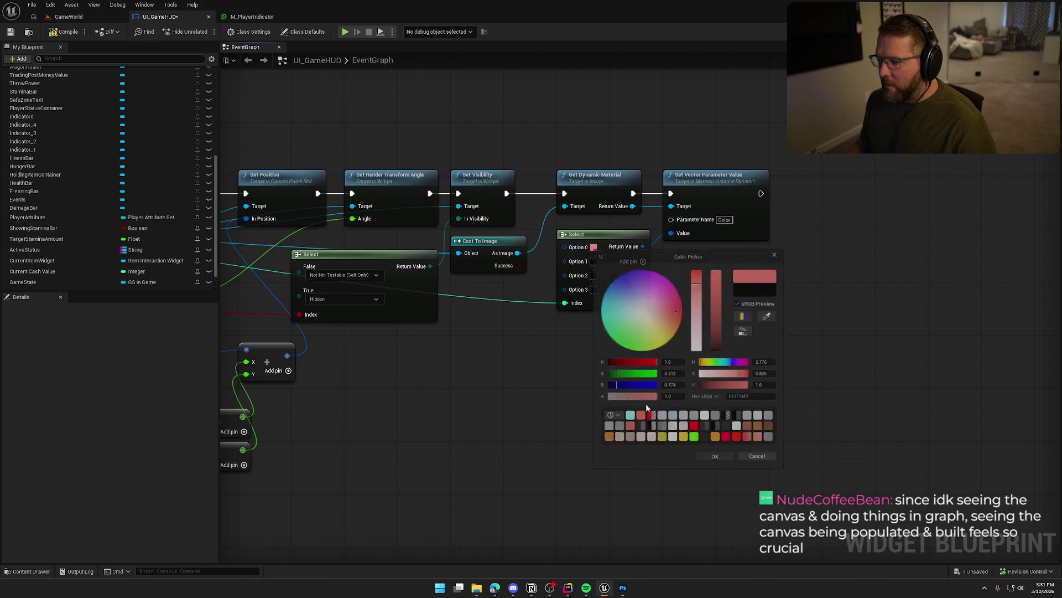
pyautogui.click(594, 261)
pyautogui.moveTo(638, 358); pyautogui.dragTo(613, 330)
pyautogui.click(716, 472)
pyautogui.click(594, 275)
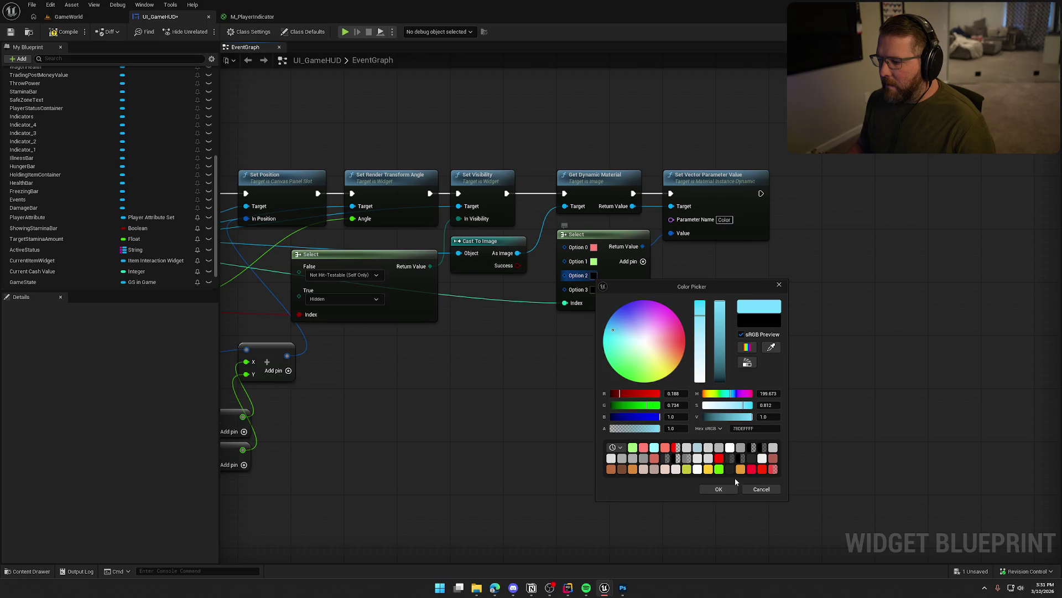
pyautogui.click(717, 489)
pyautogui.click(594, 290)
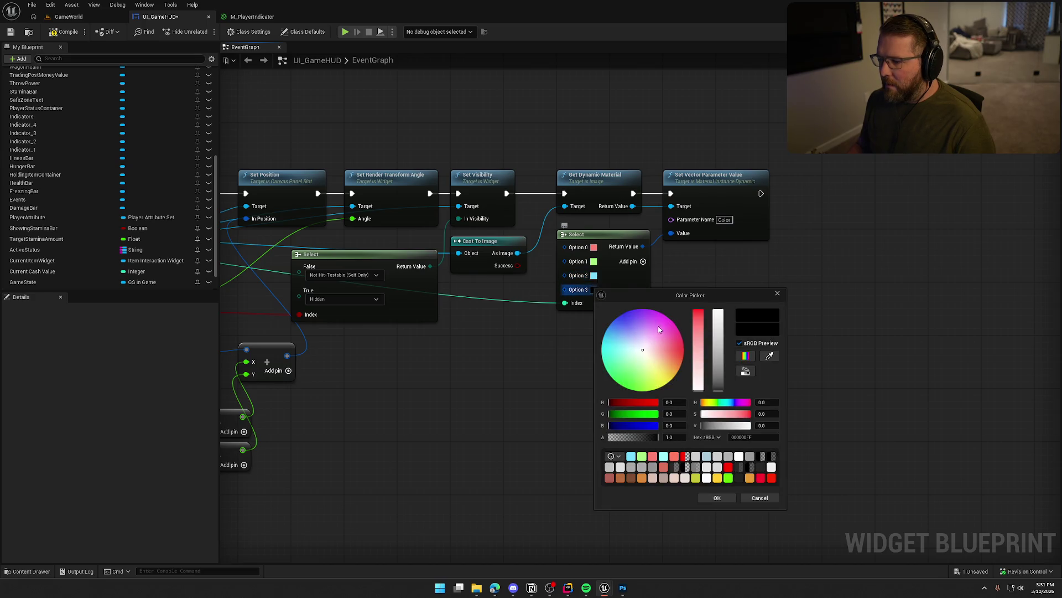
pyautogui.click(649, 319)
pyautogui.moveTo(650, 320); pyautogui.dragTo(654, 317)
pyautogui.click(717, 497)
pyautogui.hotkey('ctrl', 's')
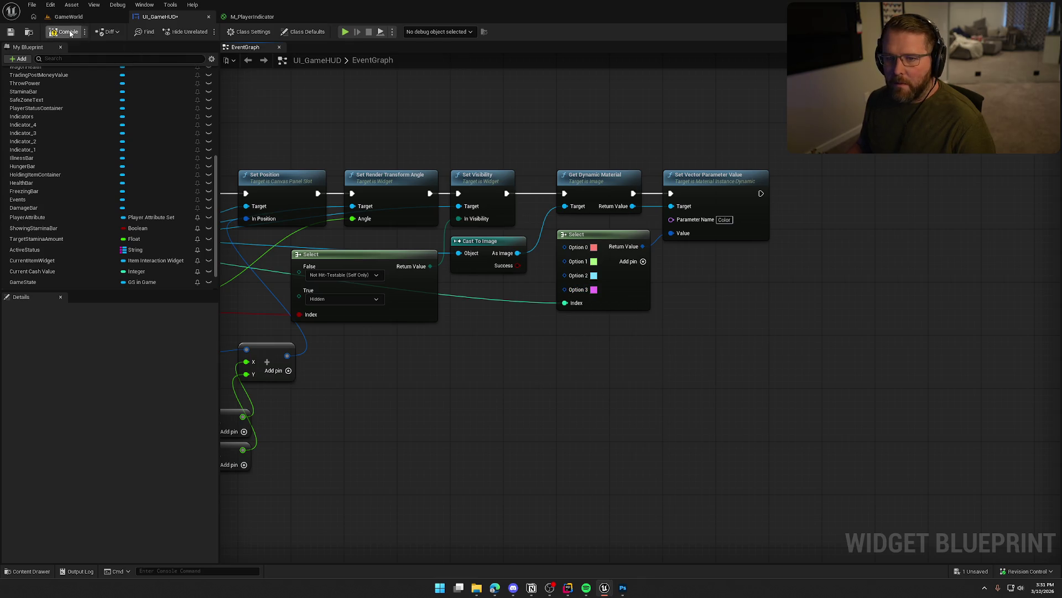
# Pan across the event graph to review the Branch, GET and loop starting nodes
pyautogui.moveTo(365, 125); pyautogui.dragTo(513, 138)
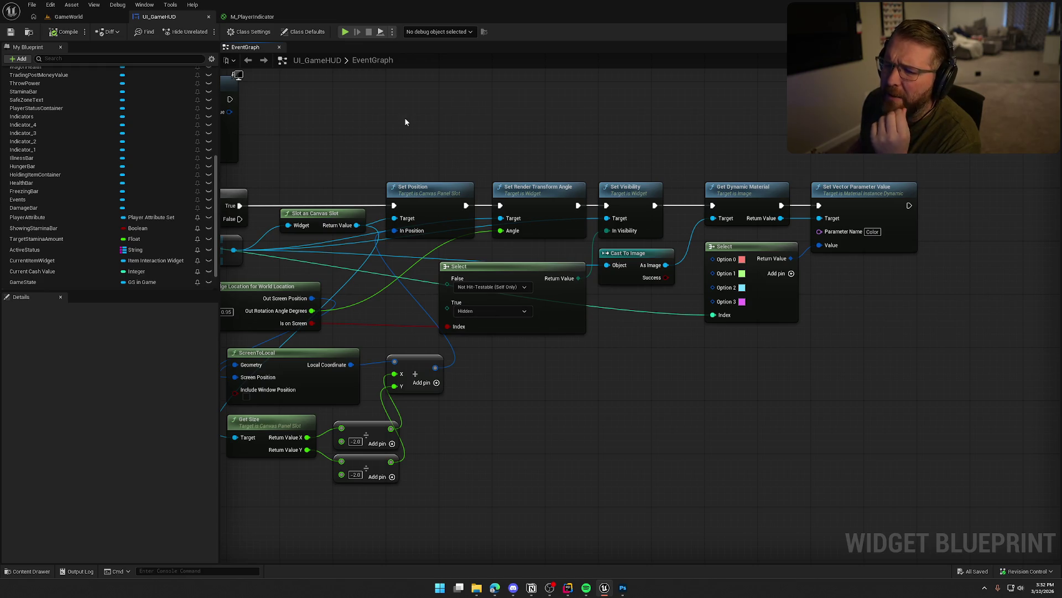
pyautogui.moveTo(405, 119); pyautogui.dragTo(508, 94)
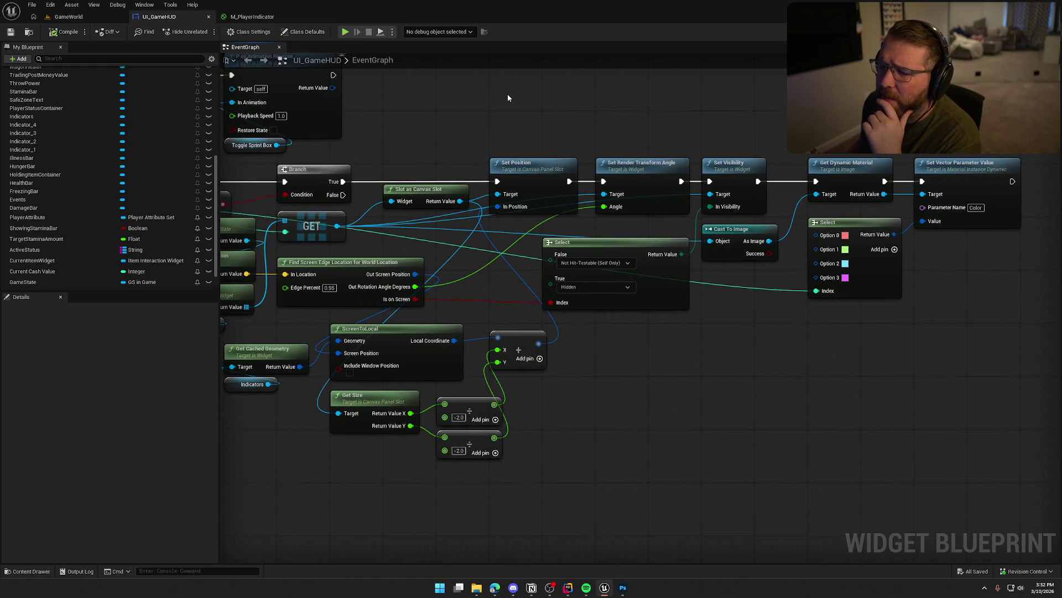
pyautogui.moveTo(508, 98); pyautogui.dragTo(599, 113)
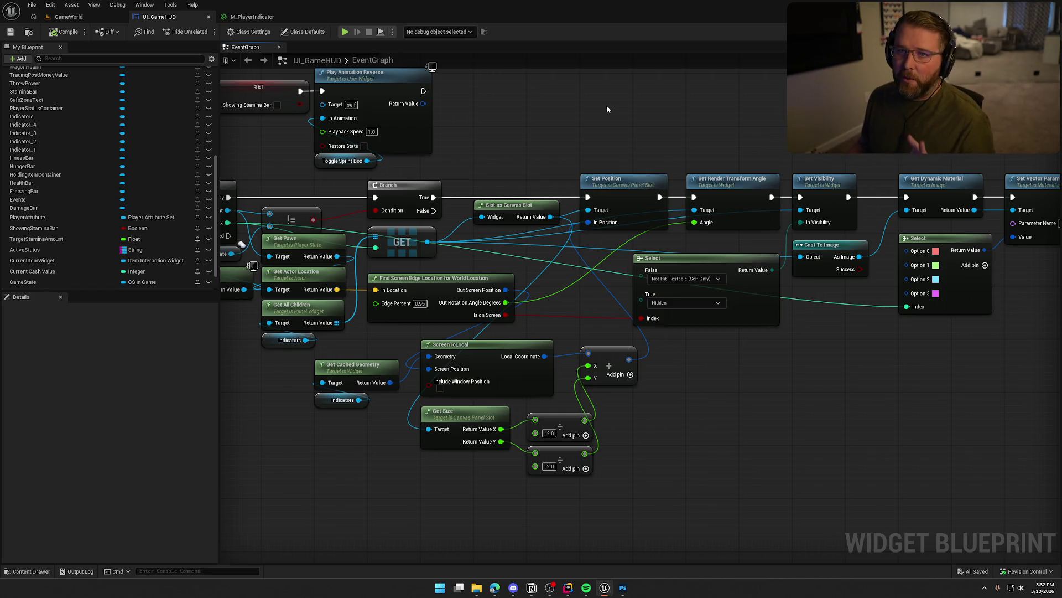
pyautogui.moveTo(662, 104); pyautogui.dragTo(711, 105)
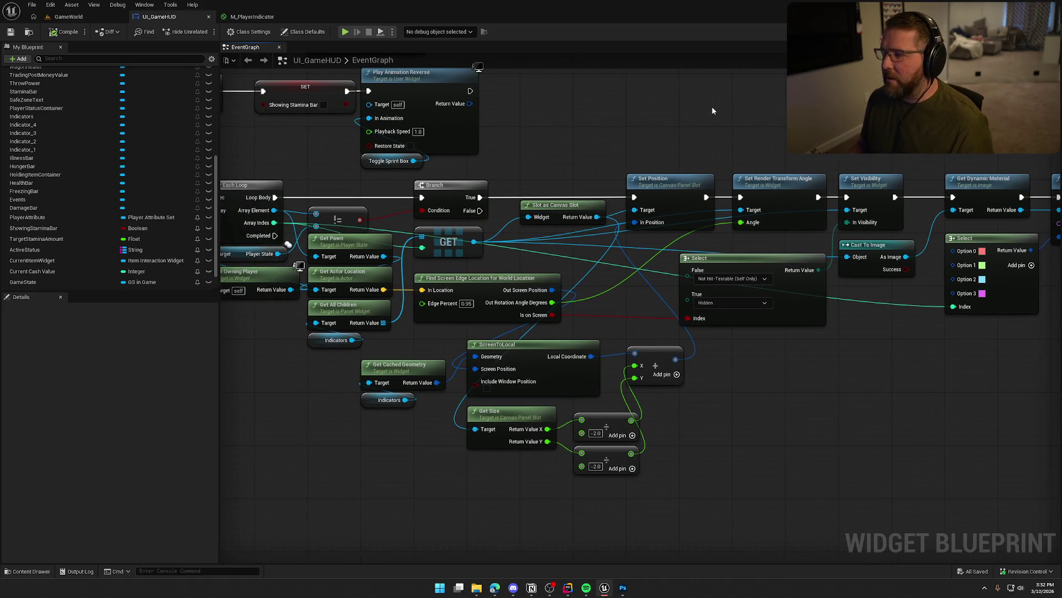
pyautogui.scroll(-1, 628, 177)
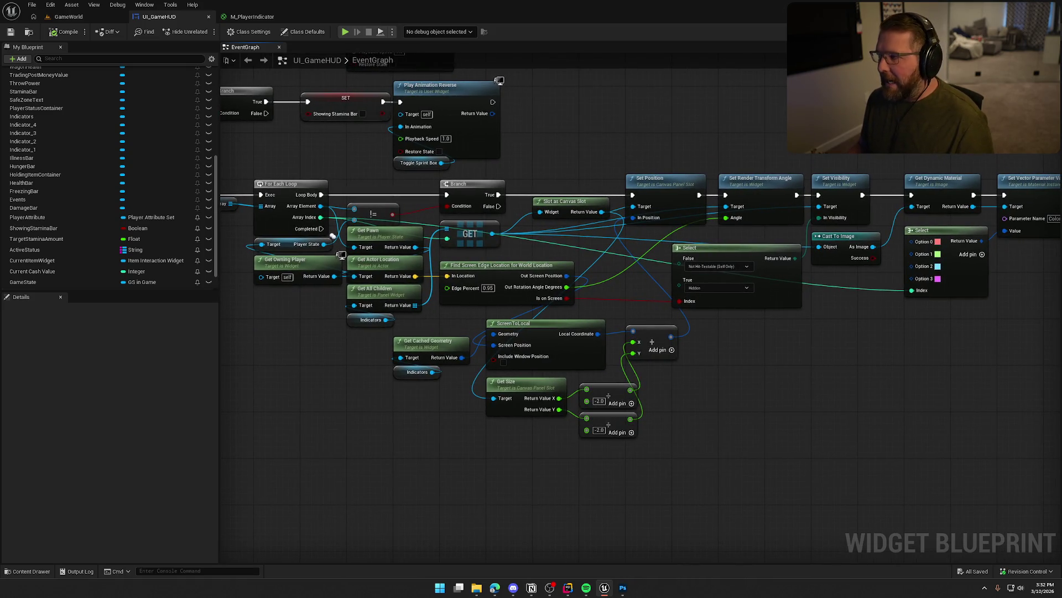
pyautogui.hotkey('shift', 'F12')
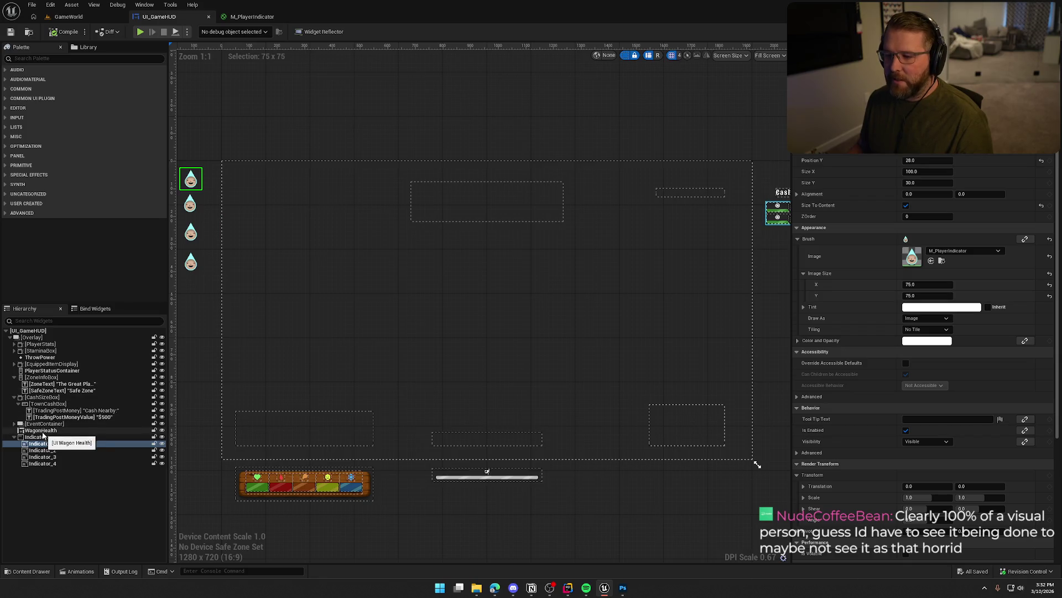
# Select the indicator positioning nodes in the UI_GameHUD graph and inspect the Indicators getter
pyautogui.click(368, 128)
pyautogui.scroll(-1, 410, 109)
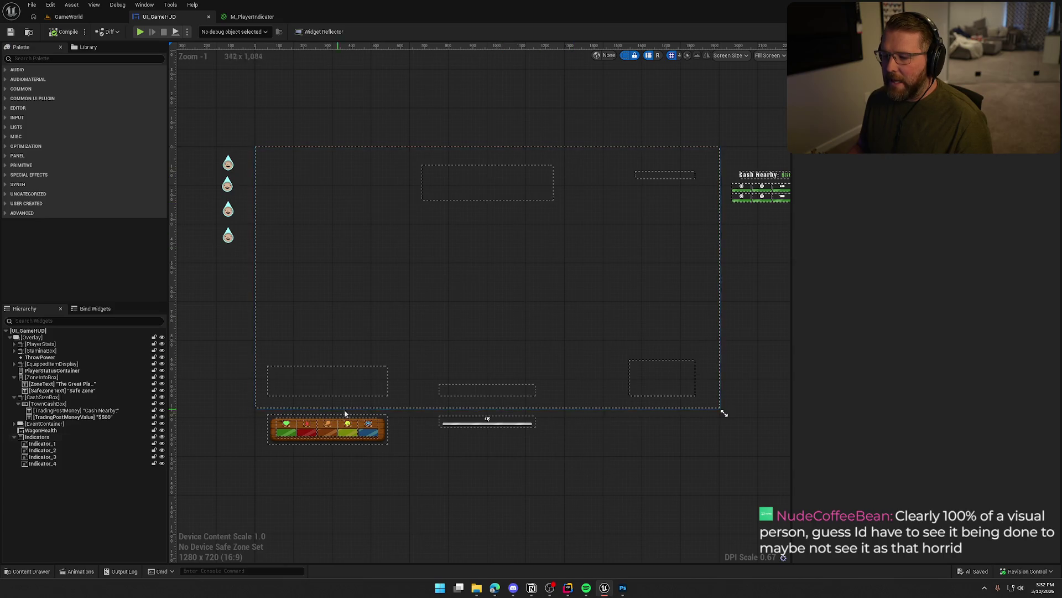
pyautogui.moveTo(531, 450); pyautogui.dragTo(531, 479)
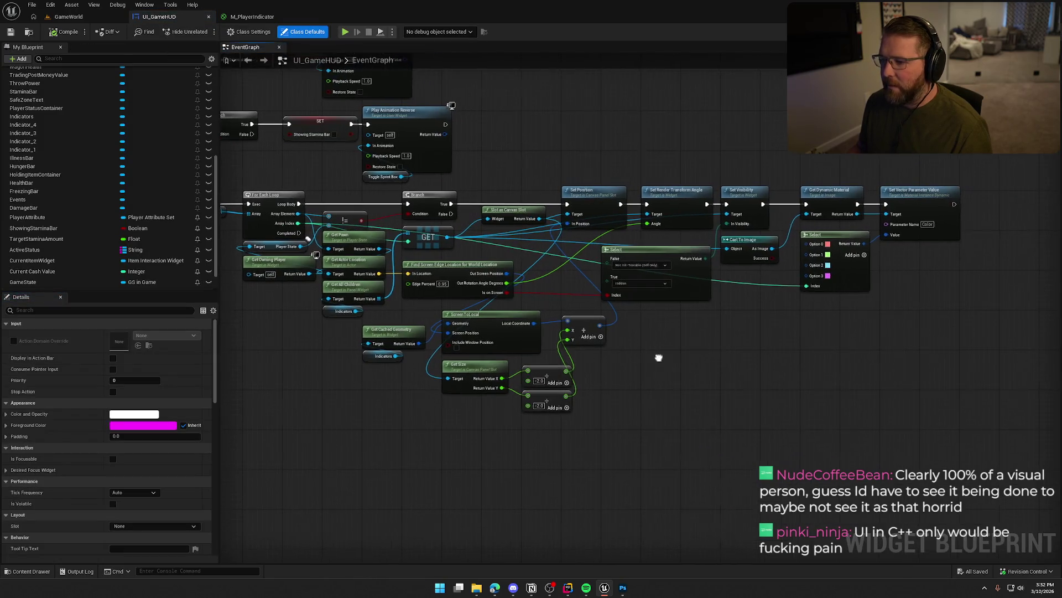
pyautogui.moveTo(948, 440); pyautogui.dragTo(263, 185)
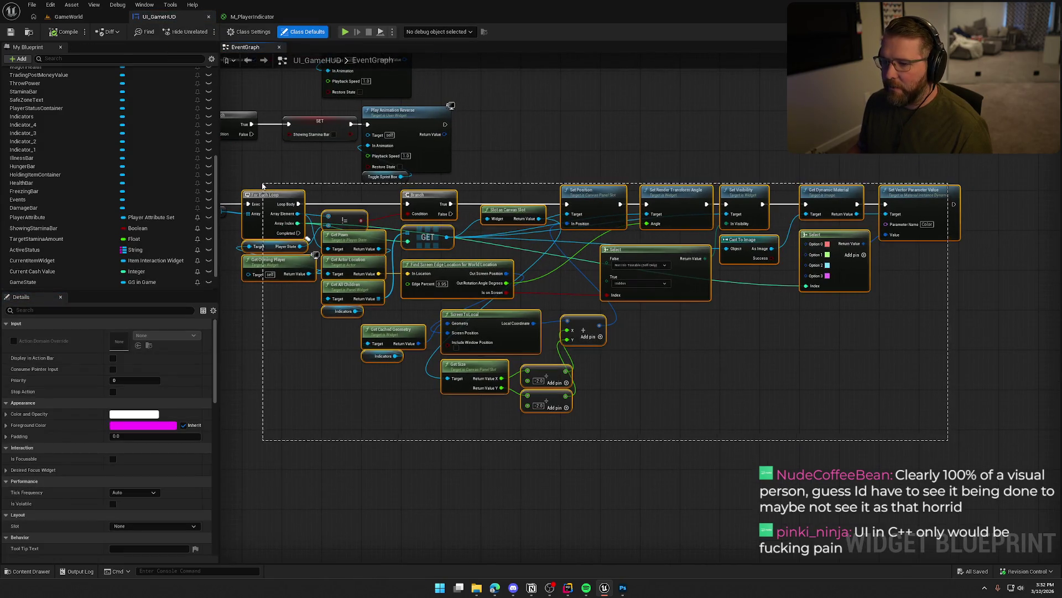
pyautogui.moveTo(454, 435); pyautogui.dragTo(497, 433)
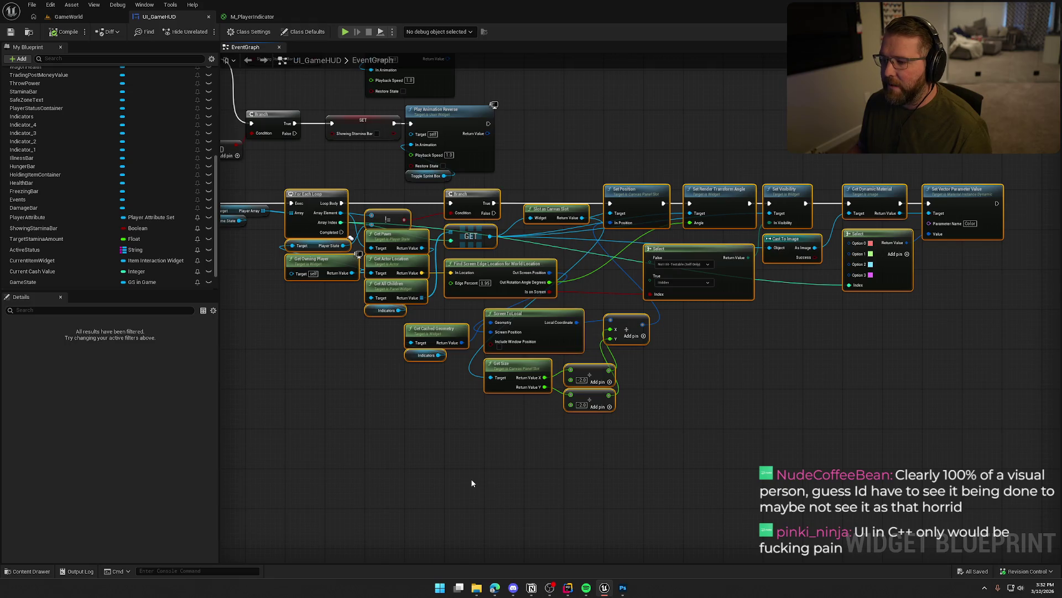
pyautogui.click(431, 355)
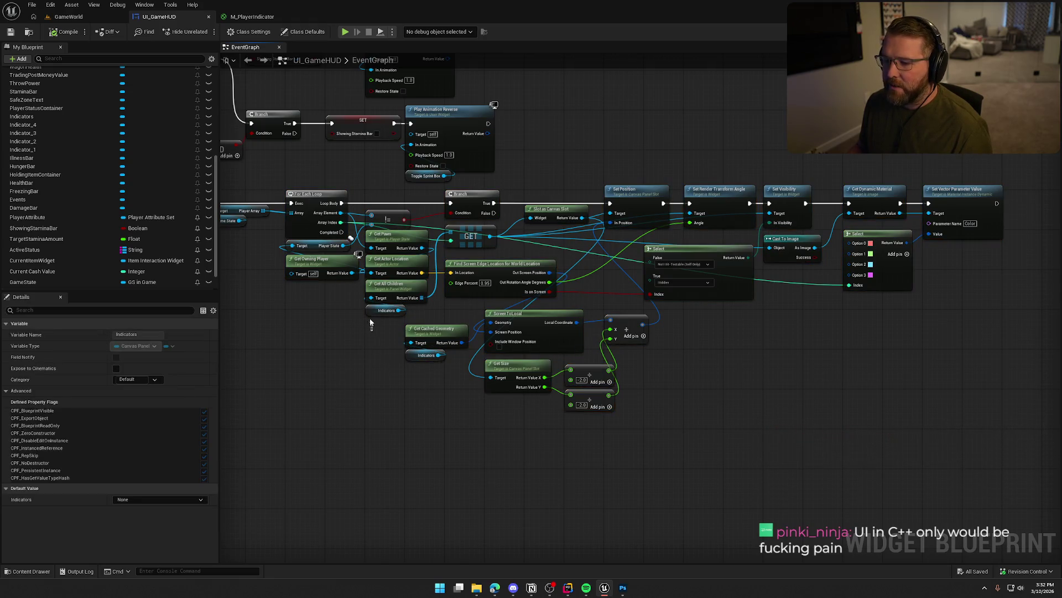
# Zoom in on the Find Screen Edge Location node and open its C++ source
pyautogui.click(383, 426)
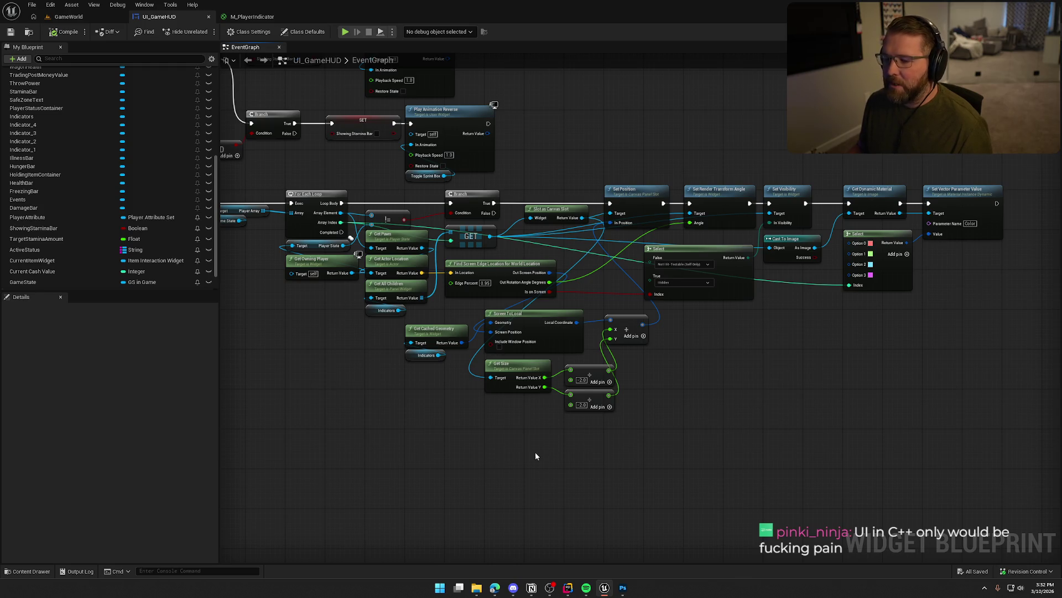
pyautogui.moveTo(550, 446); pyautogui.dragTo(567, 469)
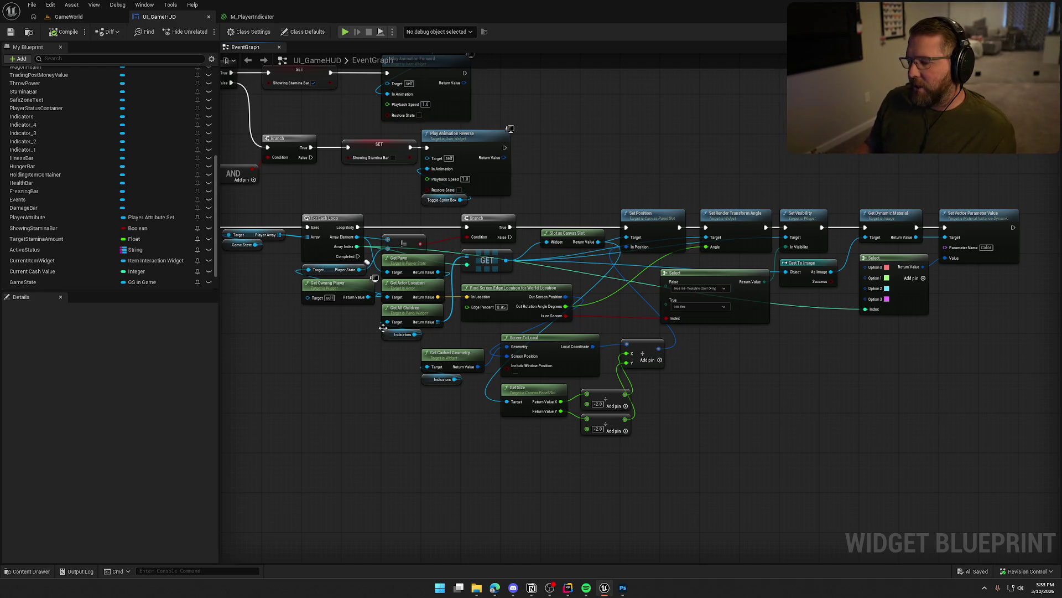
pyautogui.scroll(2, 460, 420)
pyautogui.click(533, 246)
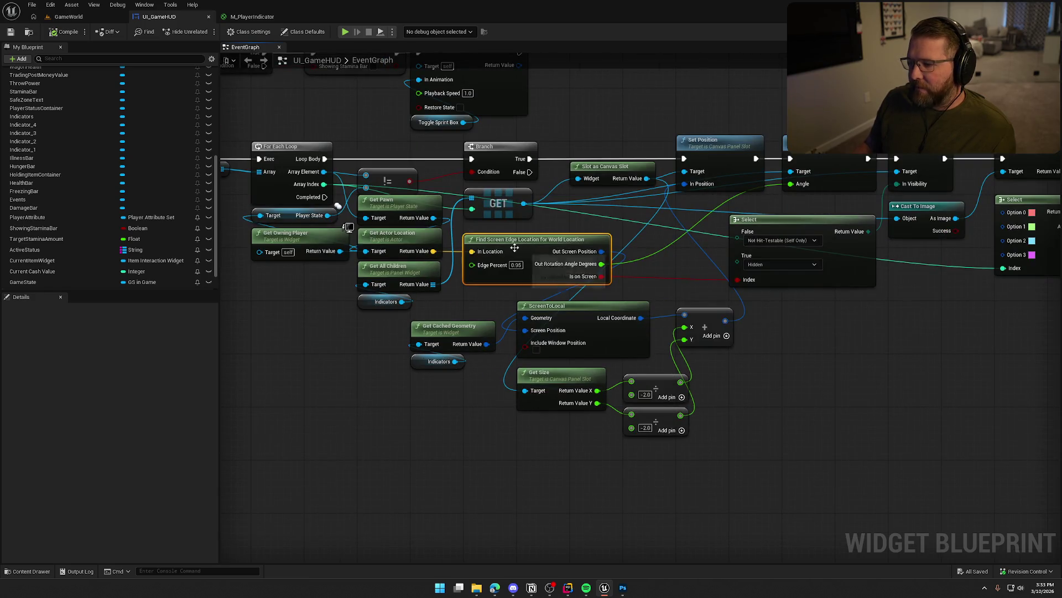
pyautogui.doubleClick(530, 246)
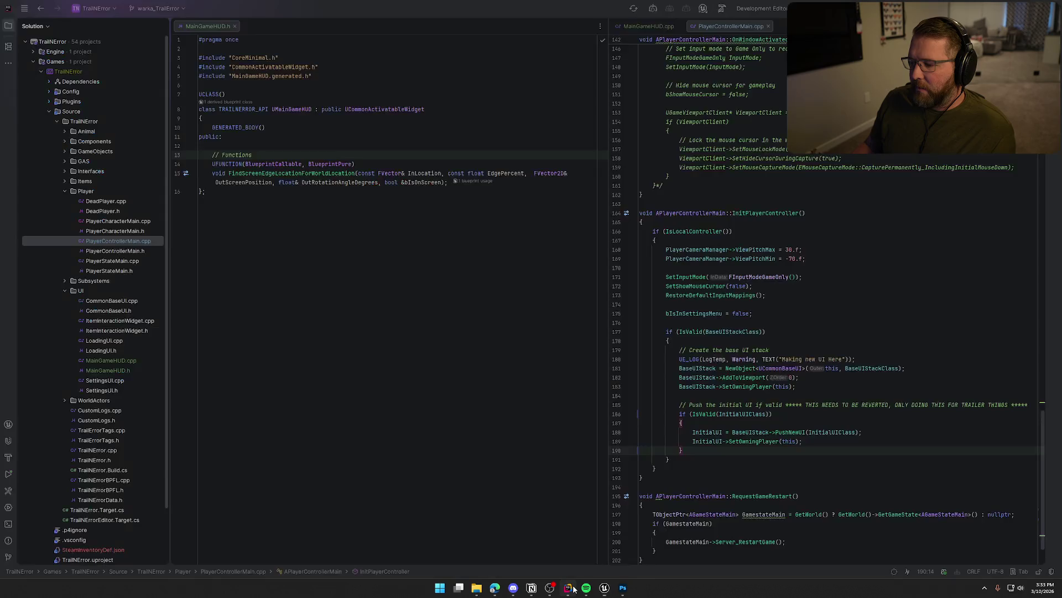
# Review the FindScreenEdgeLocationForWorldLocation code in Rider, close PlayerControllerMain.cpp, and return to Unreal
pyautogui.click(8, 26)
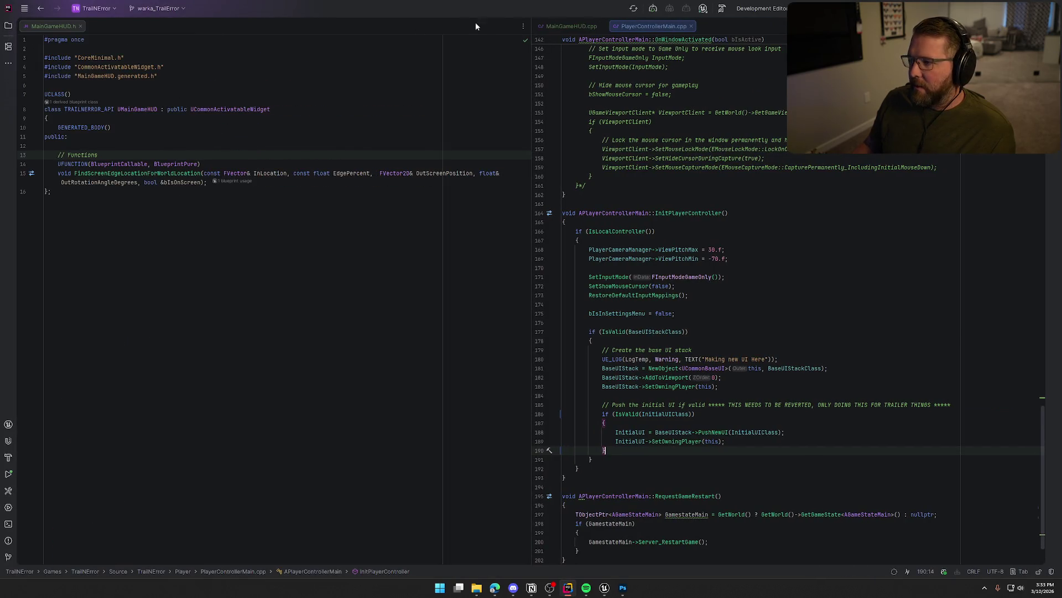
pyautogui.middleClick(661, 29)
pyautogui.scroll(-5, 723, 346)
pyautogui.scroll(6, 723, 346)
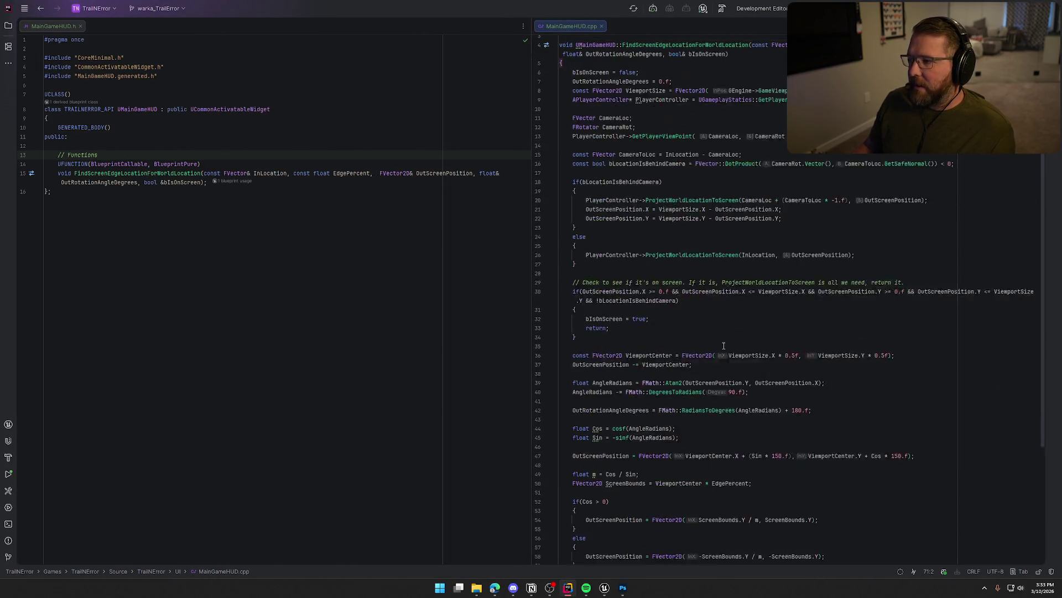
pyautogui.hotkey('alt', 'Tab')
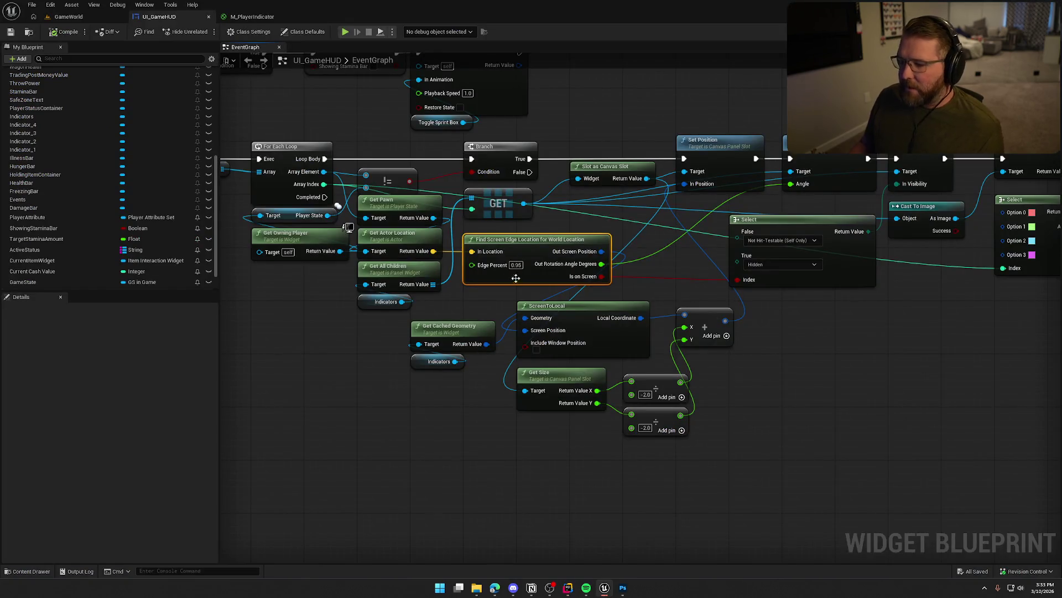
pyautogui.click(426, 482)
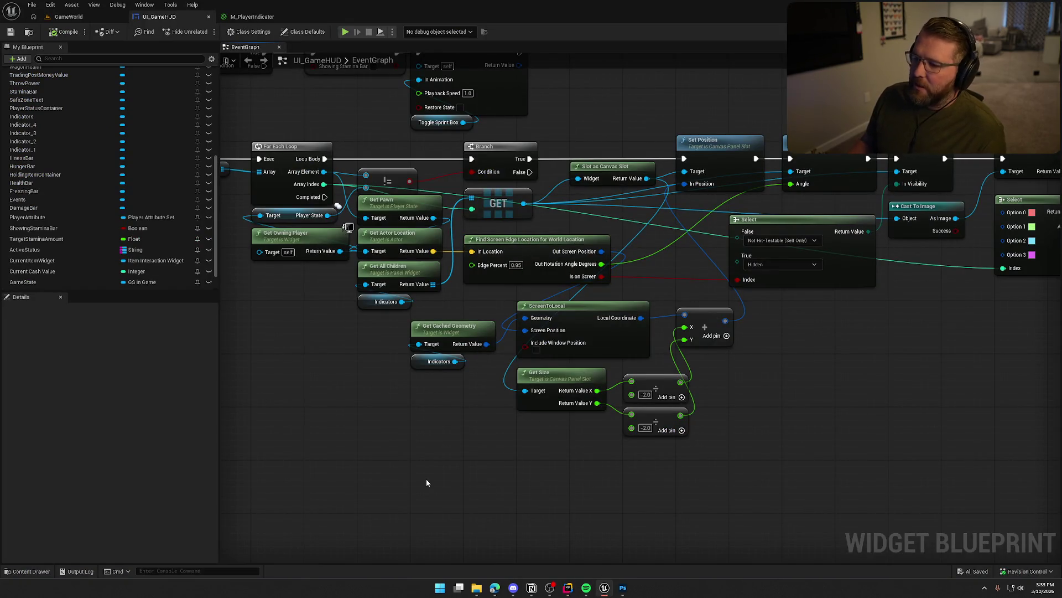
# Inspect the Find Screen Edge node and the Indicators getter, then switch to Designer
pyautogui.click(586, 258)
pyautogui.click(418, 450)
pyautogui.click(384, 302)
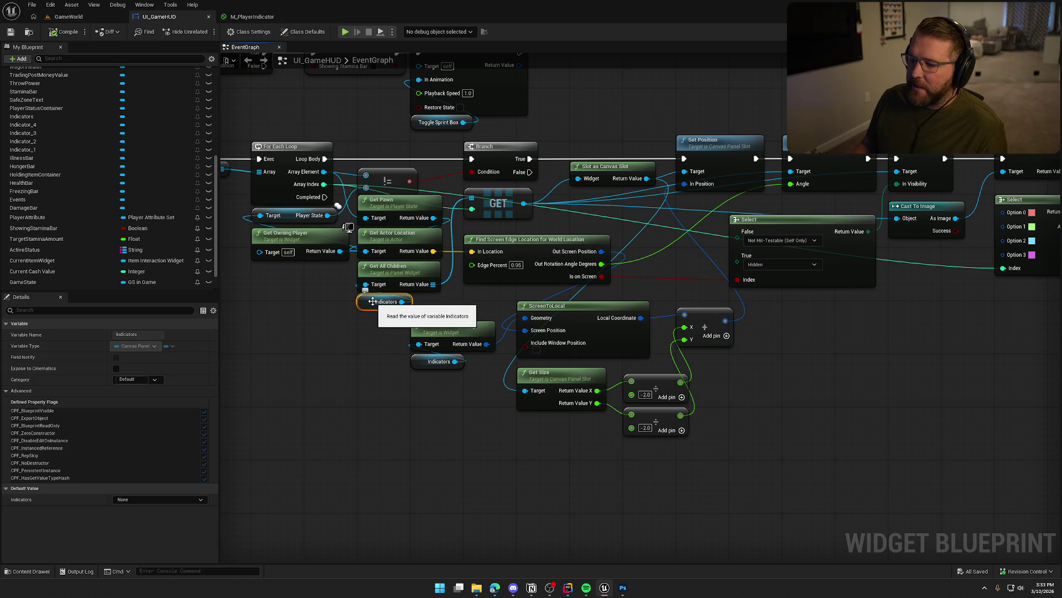
pyautogui.click(362, 359)
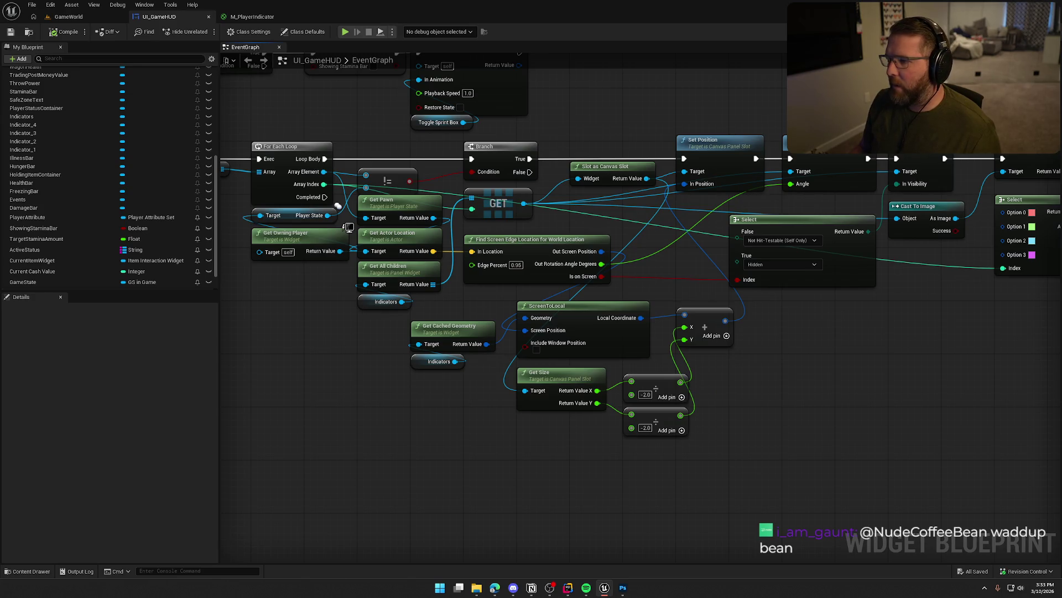
pyautogui.click(1016, 32)
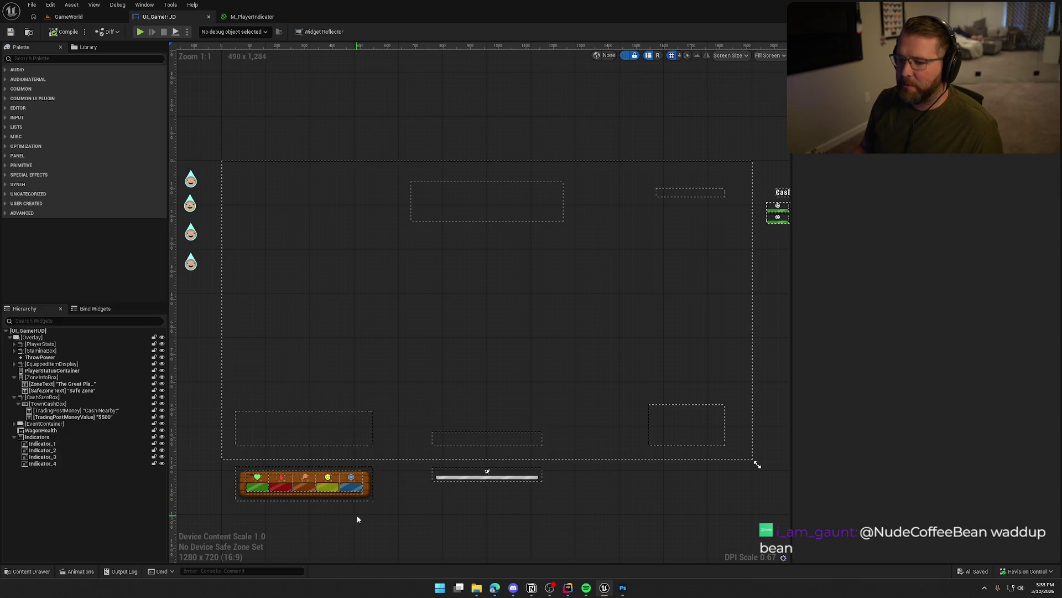
# Zoom out the Designer canvas, turn off dashed widget outlines, and return to Graph
pyautogui.scroll(-1, 502, 519)
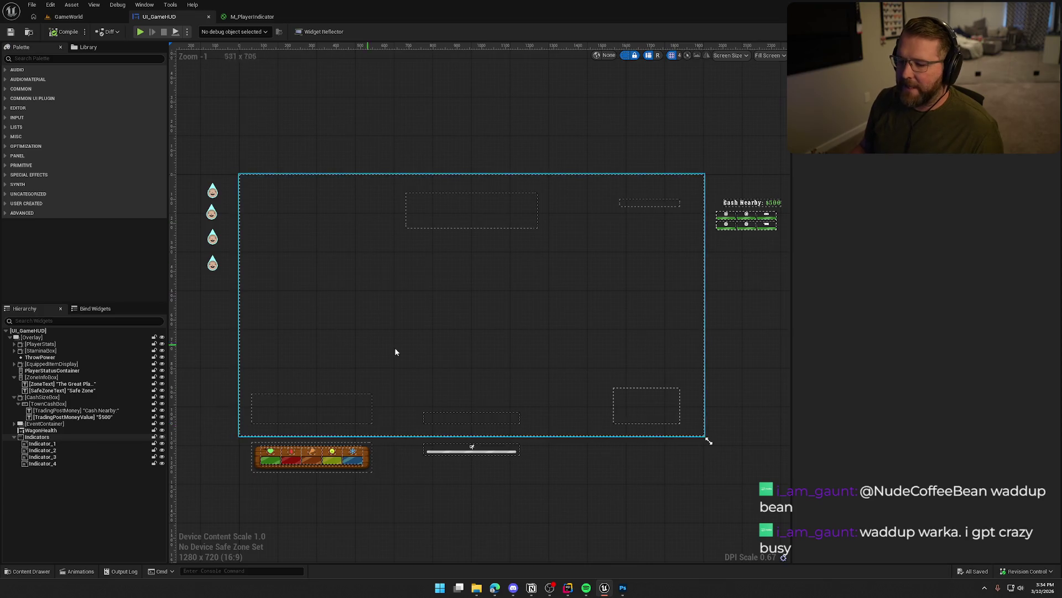
pyautogui.click(626, 55)
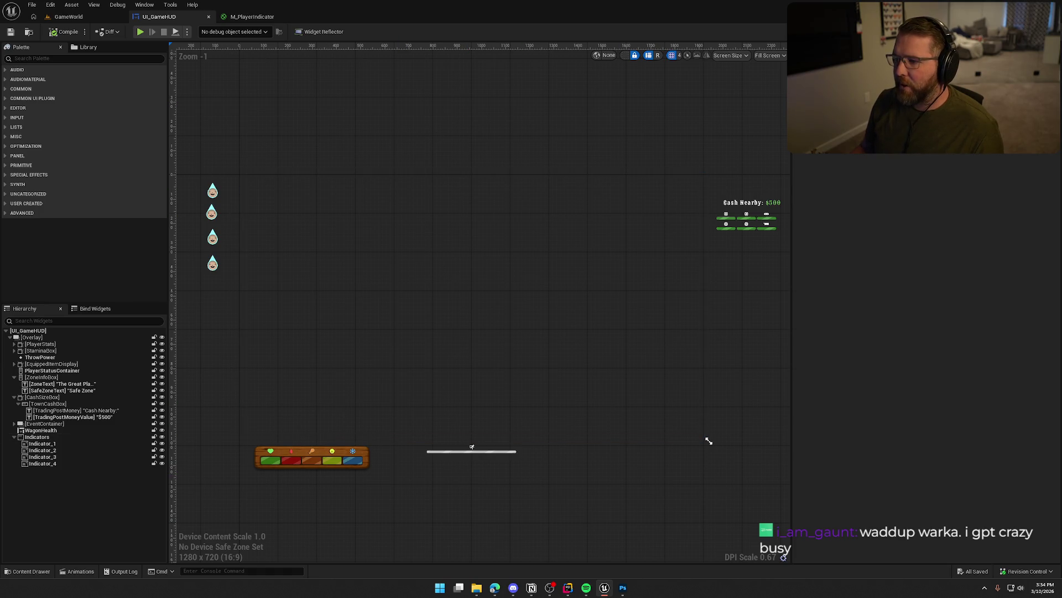
pyautogui.click(1040, 31)
pyautogui.scroll(-5, 609, 427)
pyautogui.scroll(1, 593, 310)
# Select all the event graph nodes and straighten their connections with Q
pyautogui.moveTo(405, 83); pyautogui.dragTo(754, 438)
pyautogui.moveTo(719, 375); pyautogui.dragTo(709, 403)
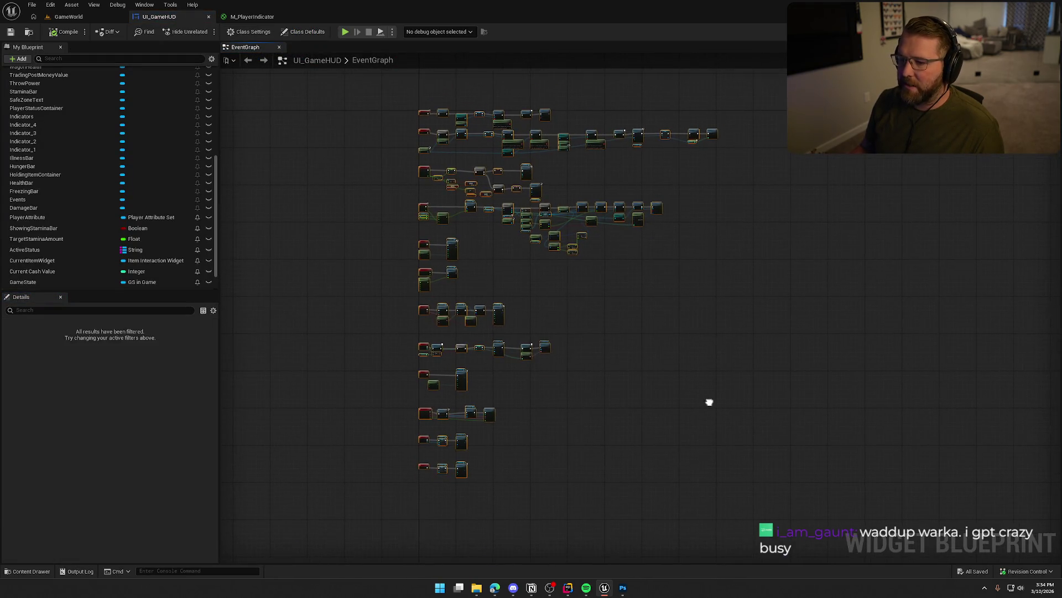
pyautogui.moveTo(377, 89)
pyautogui.mouseDown()
pyautogui.moveTo(778, 446)
pyautogui.moveTo(822, 501)
pyautogui.mouseUp()
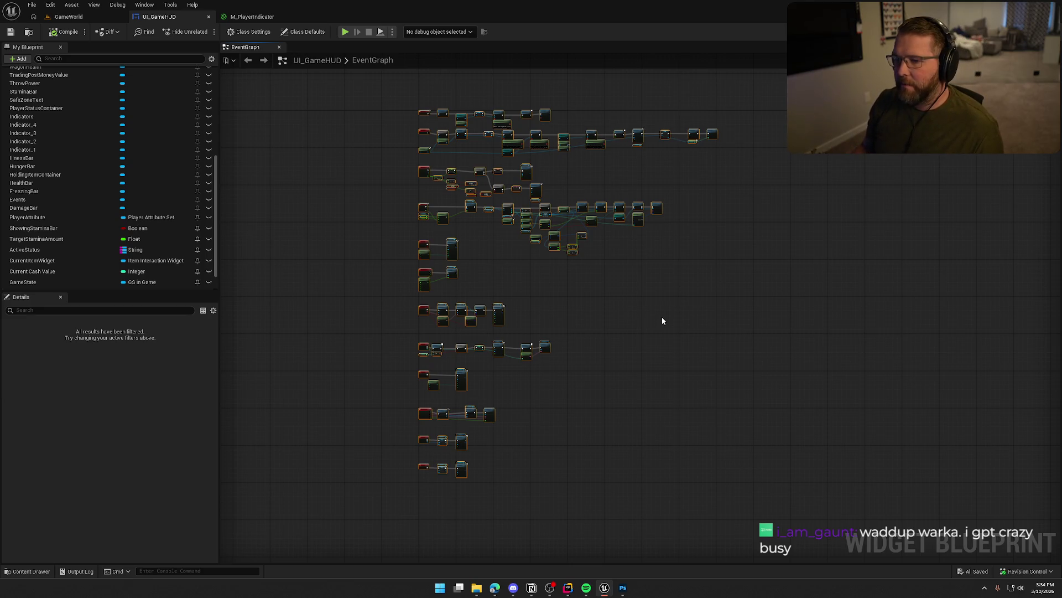
pyautogui.press('q')
# Toggle between Designer and Graph, reselect the nodes, and return to the GameWorld level
pyautogui.click(1012, 32)
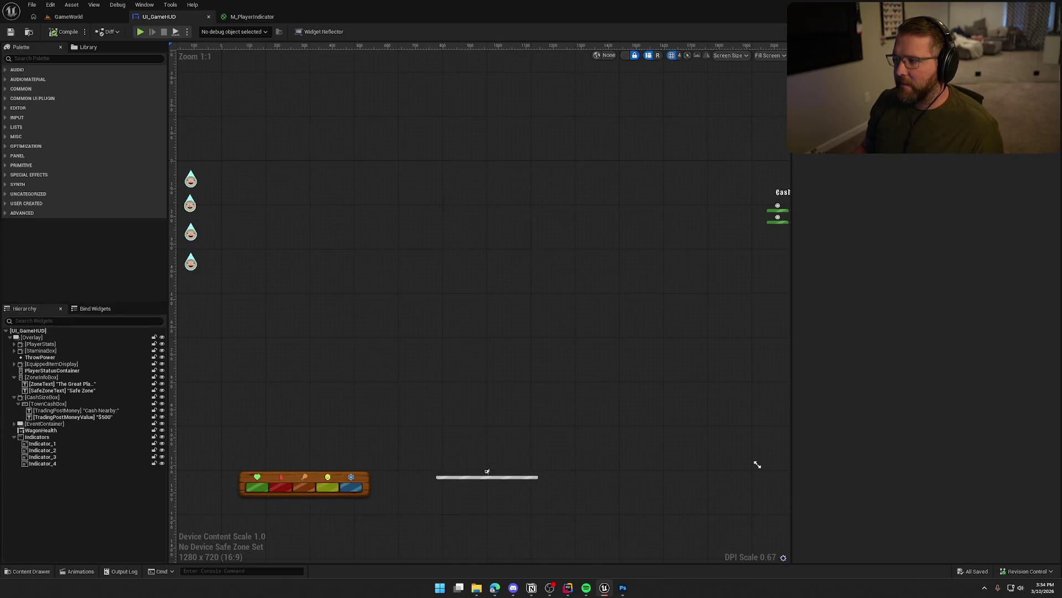
pyautogui.hotkey('ctrl', 'shift', 'g')
pyautogui.moveTo(368, 105); pyautogui.dragTo(769, 564)
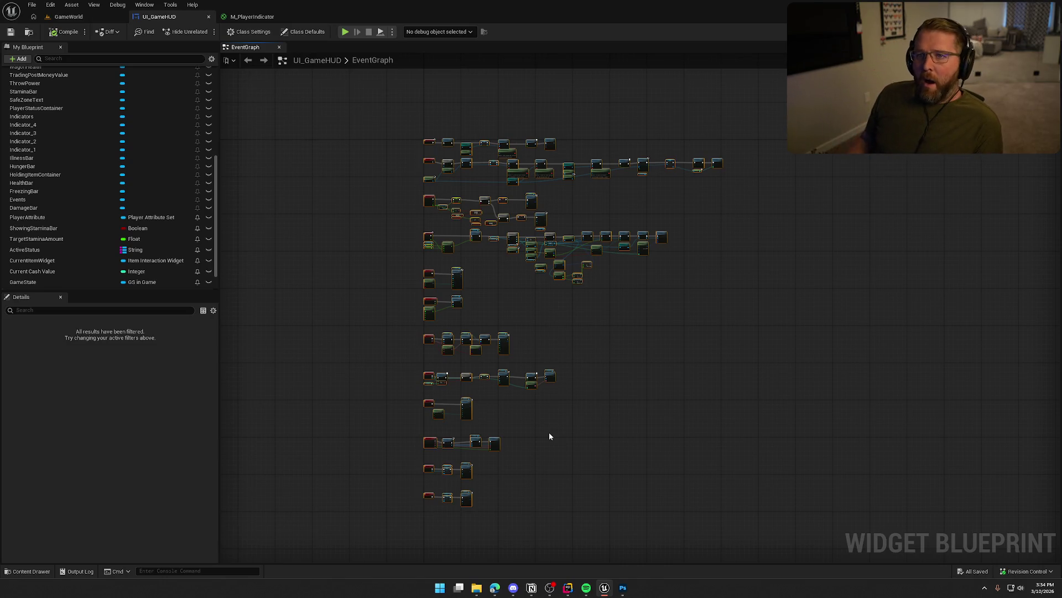
pyautogui.scroll(8, 672, 380)
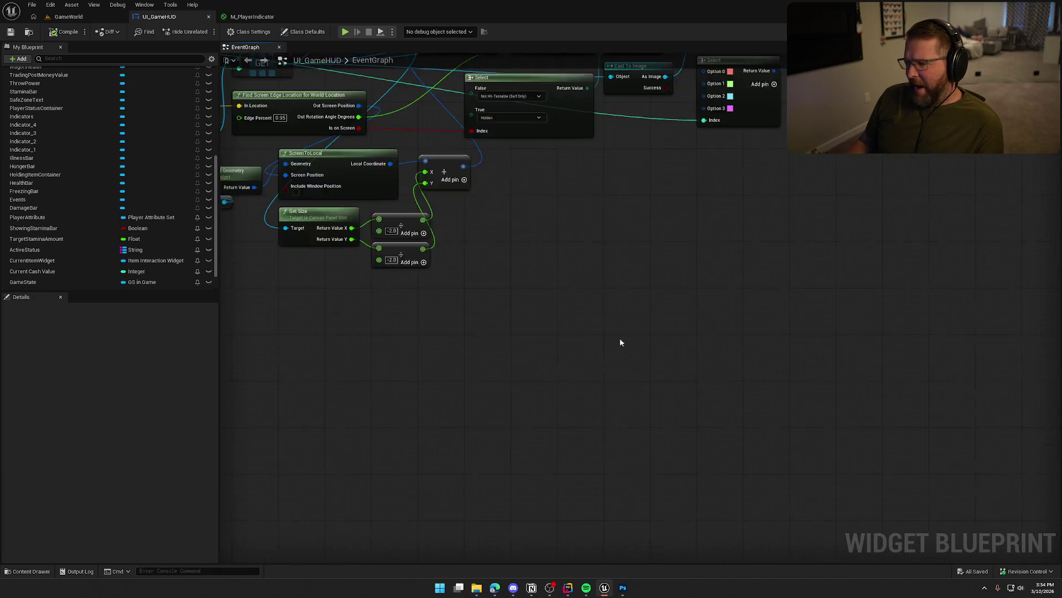
pyautogui.click(69, 16)
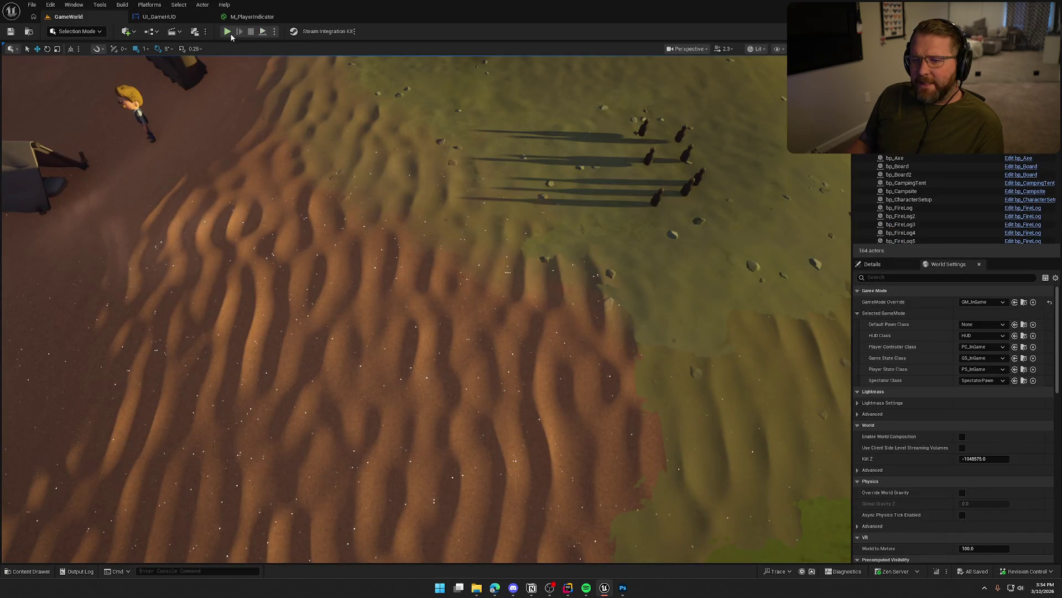
pyautogui.click(415, 265)
pyautogui.press('w')
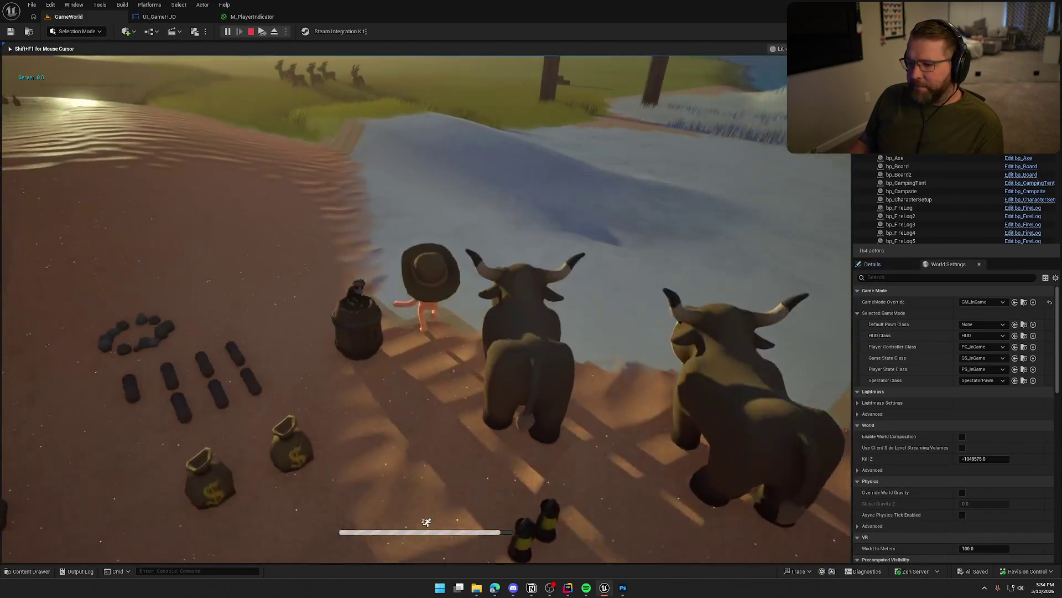
pyautogui.press('super')
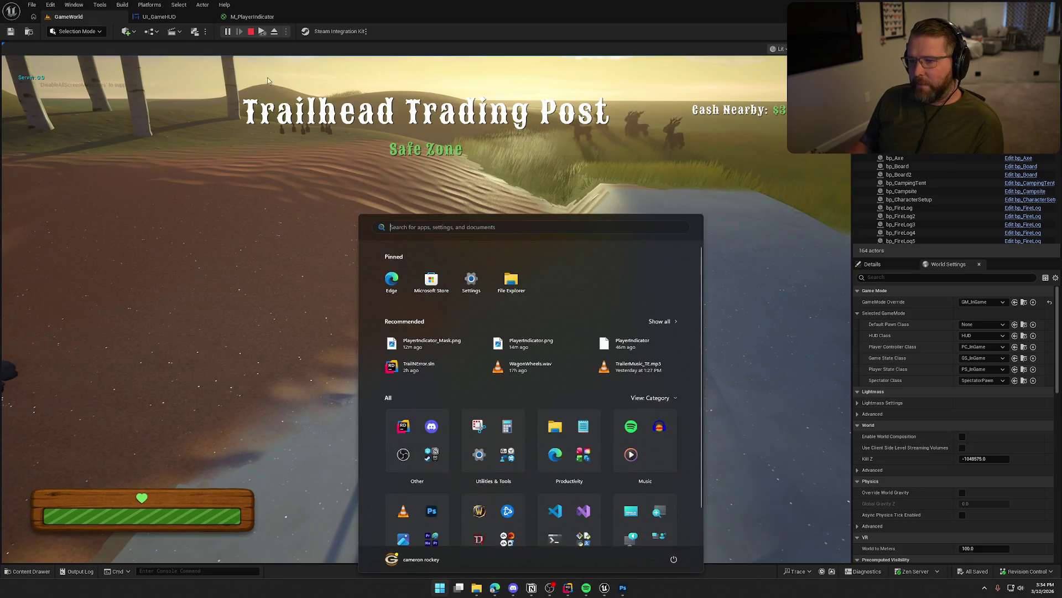
pyautogui.press('Escape')
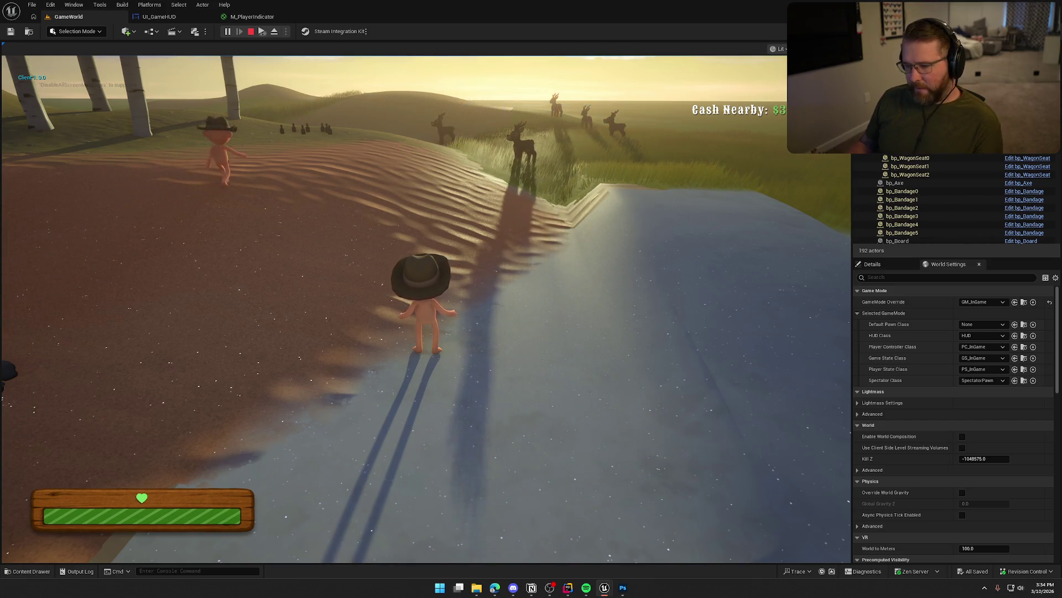
pyautogui.press('super')
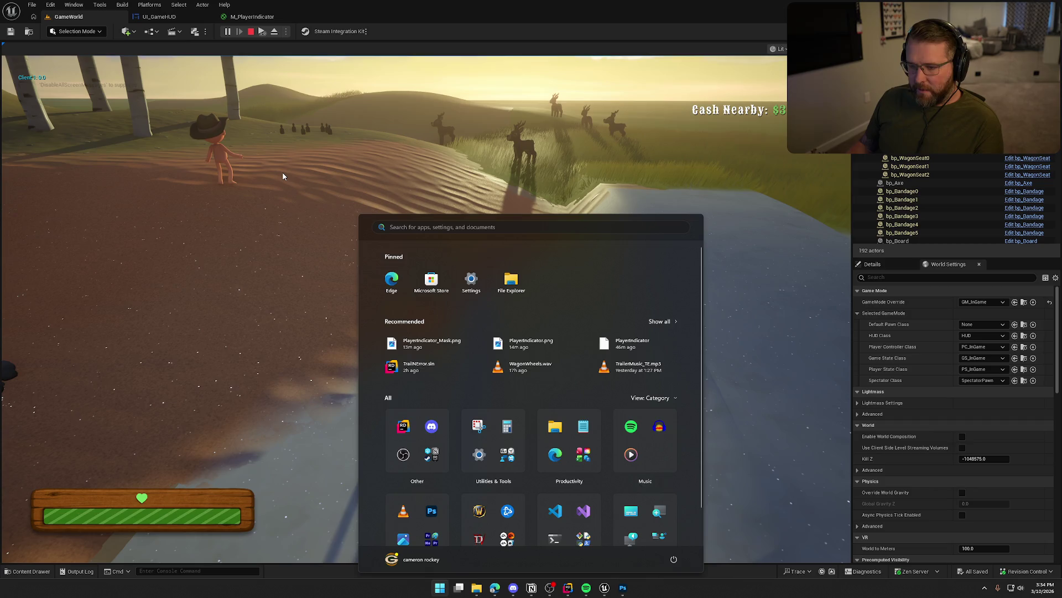
pyautogui.click(283, 176)
pyautogui.press('F11')
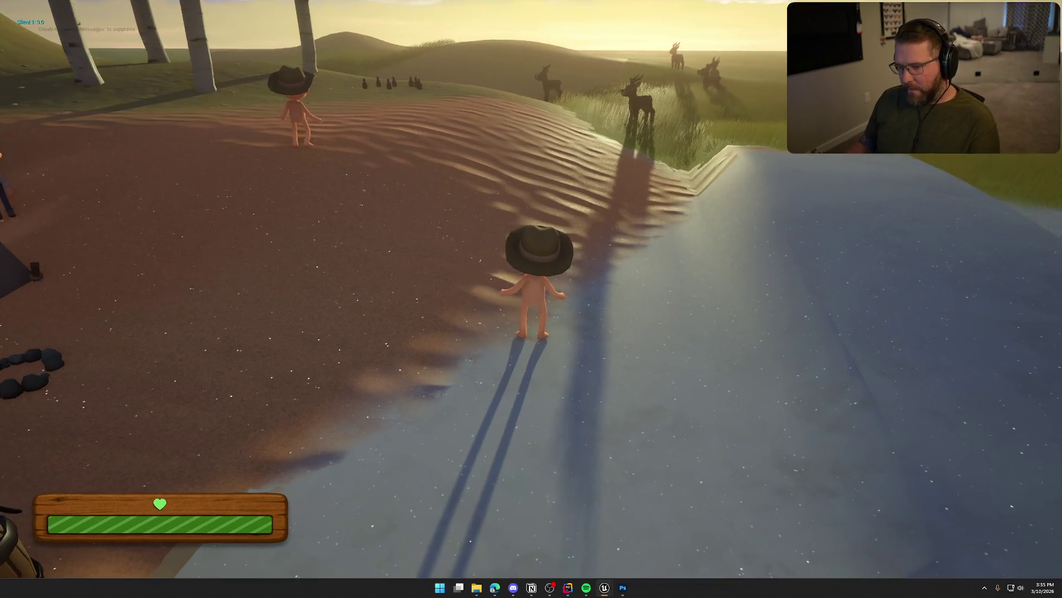
pyautogui.press('w')
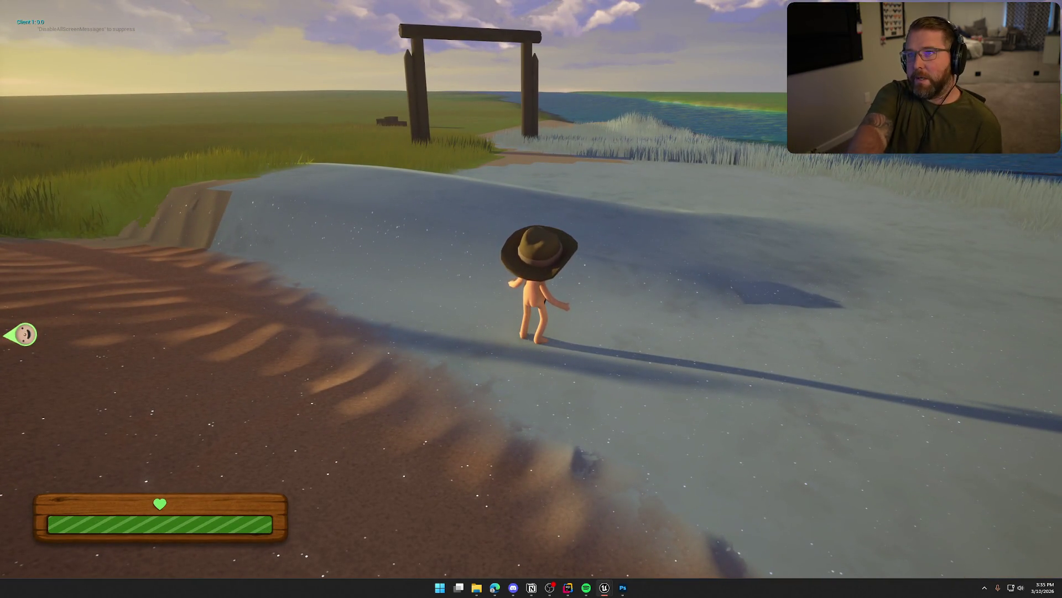
pyautogui.press('super')
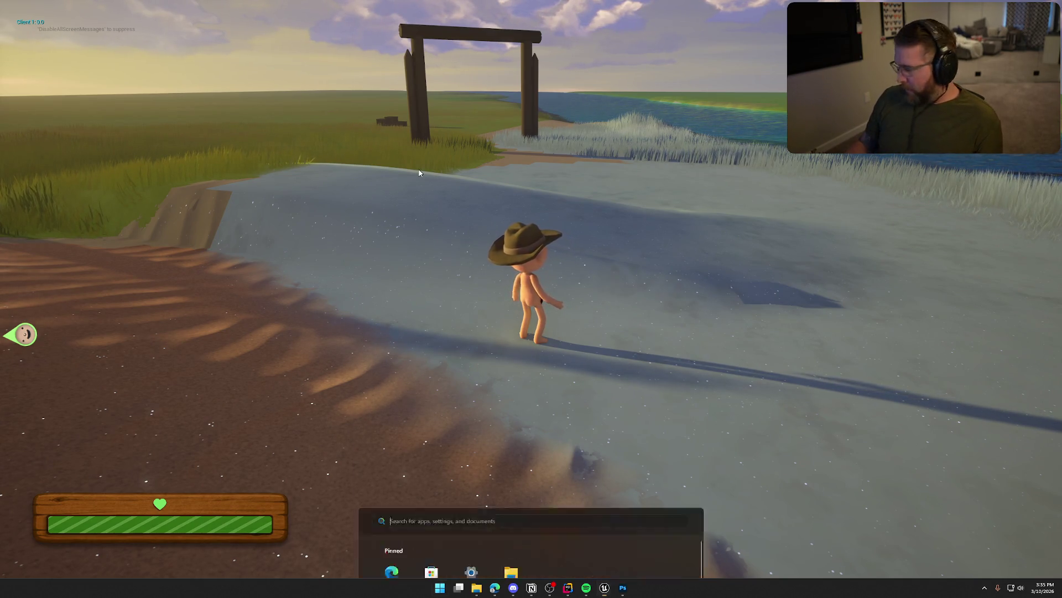
pyautogui.press('super')
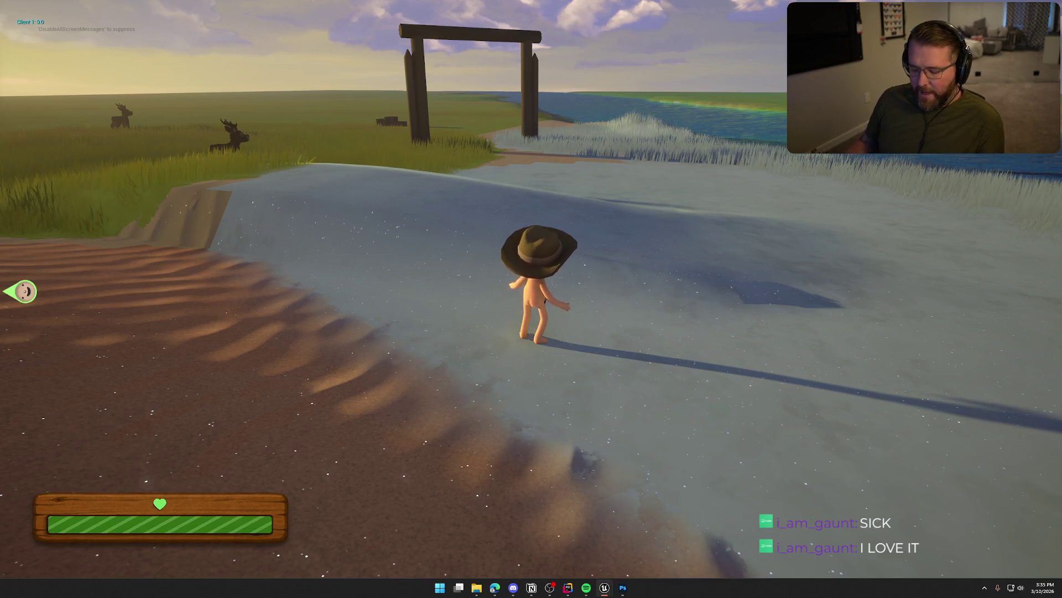
pyautogui.press('super')
pyautogui.press('super')
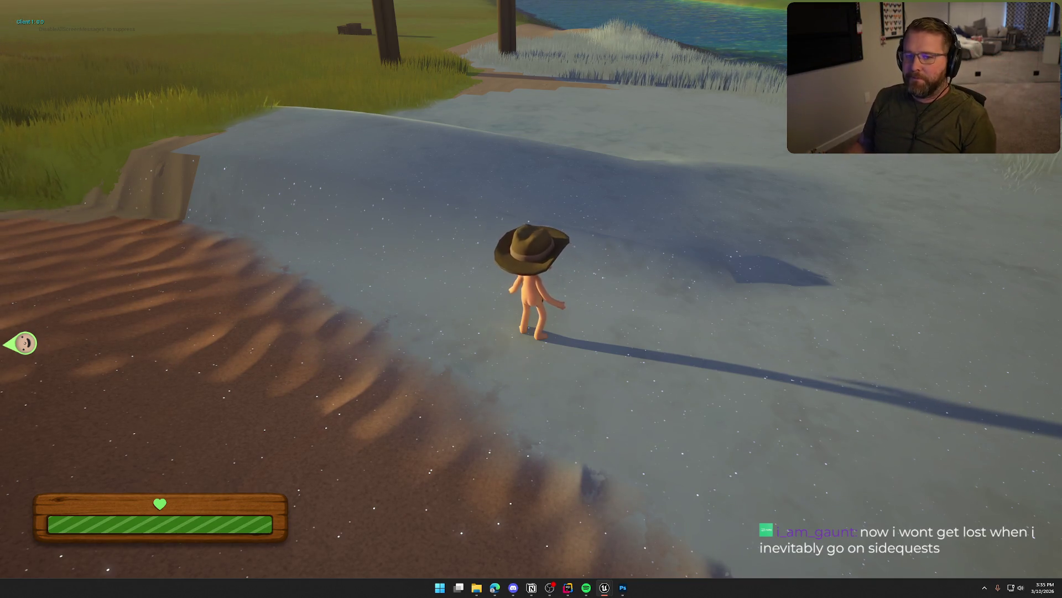
# Orbit the camera around the character, including overhead, to watch the indicator track the screen edges
pyautogui.press('a')
pyautogui.press('a')
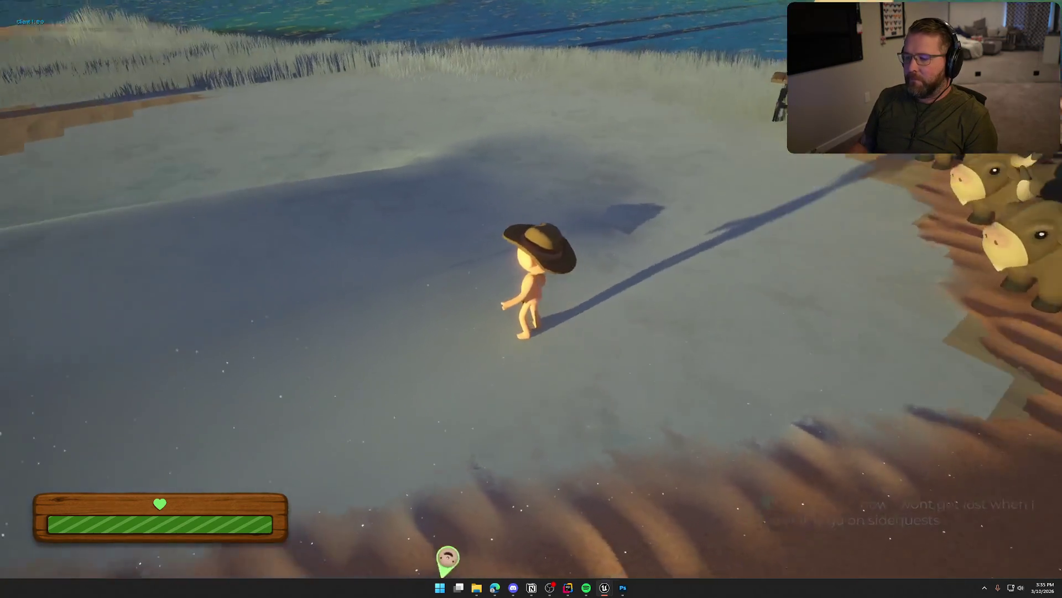
pyautogui.press('a')
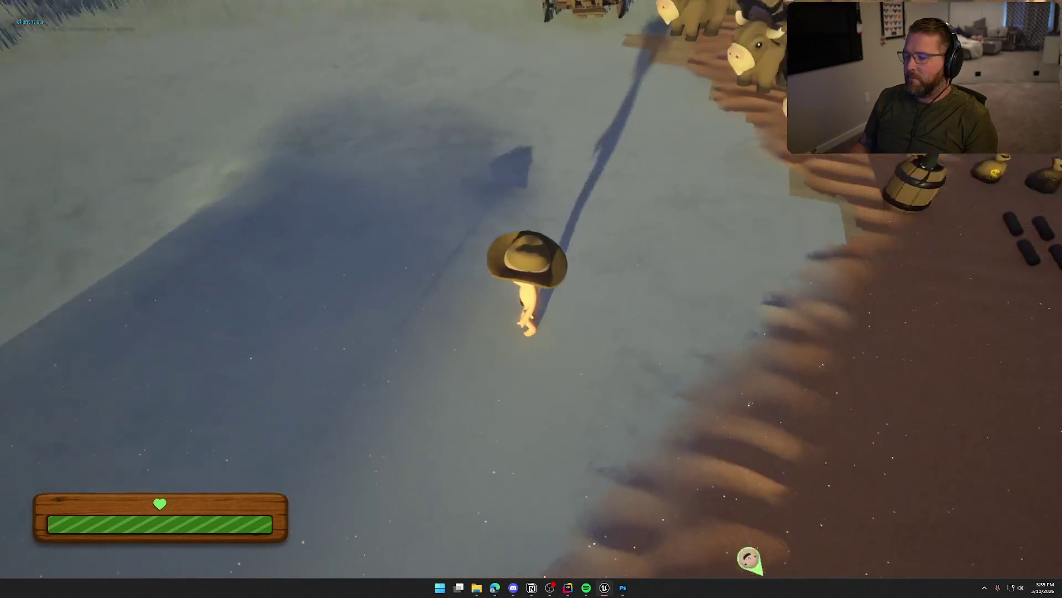
pyautogui.press('a')
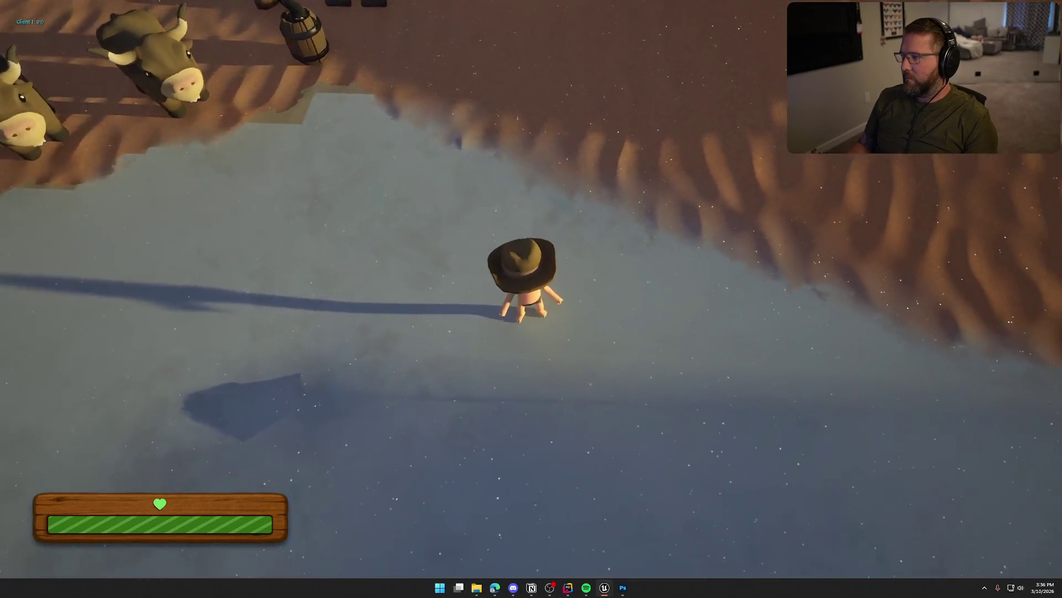
pyautogui.press('a')
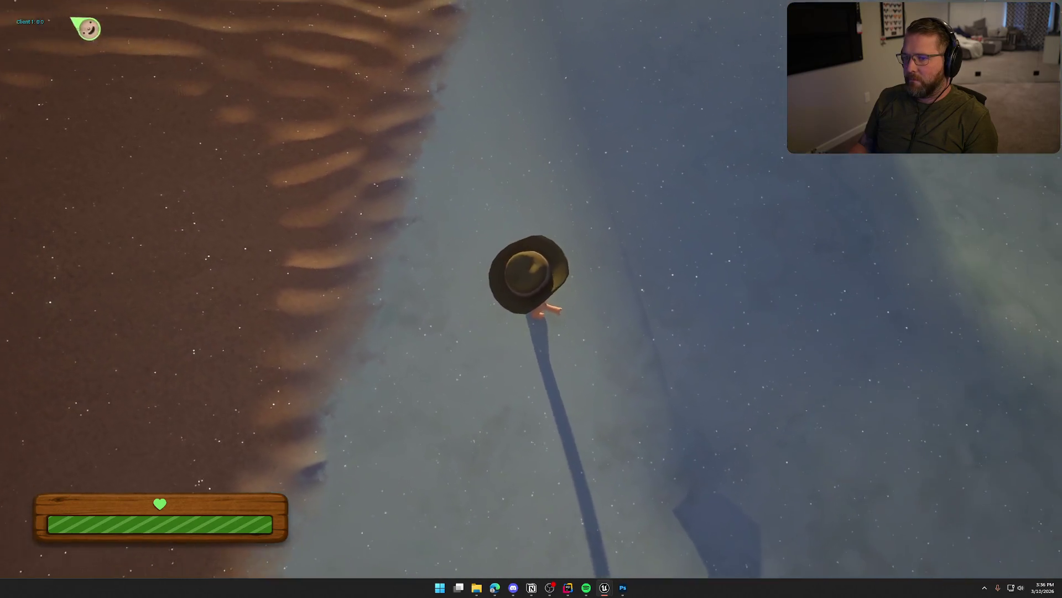
pyautogui.press('a')
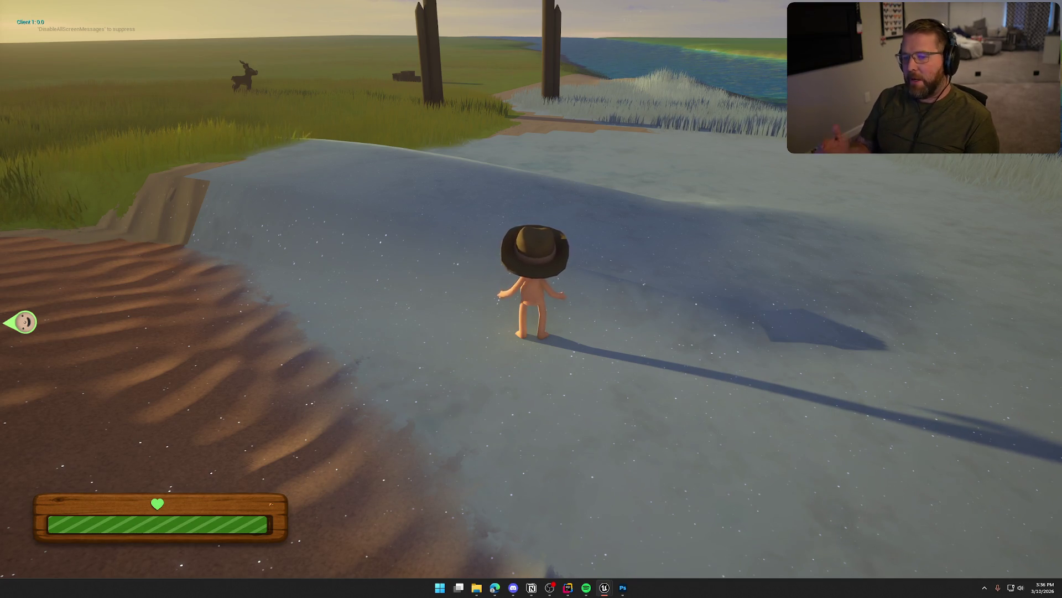
# Sprint the character toward the sea, then stop the play session
pyautogui.press('w')
pyautogui.press('shift')
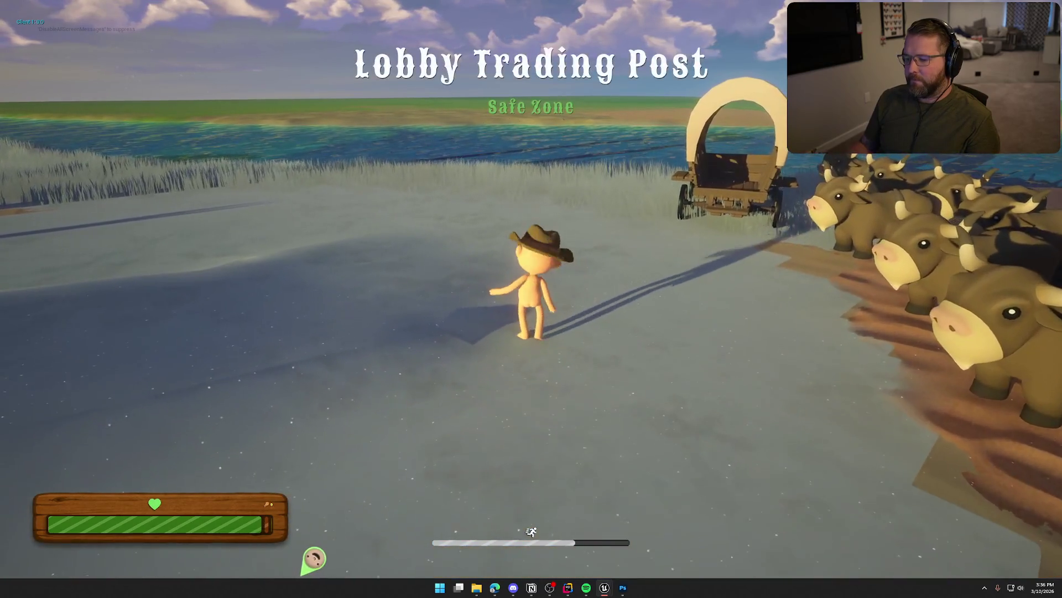
pyautogui.press('Escape')
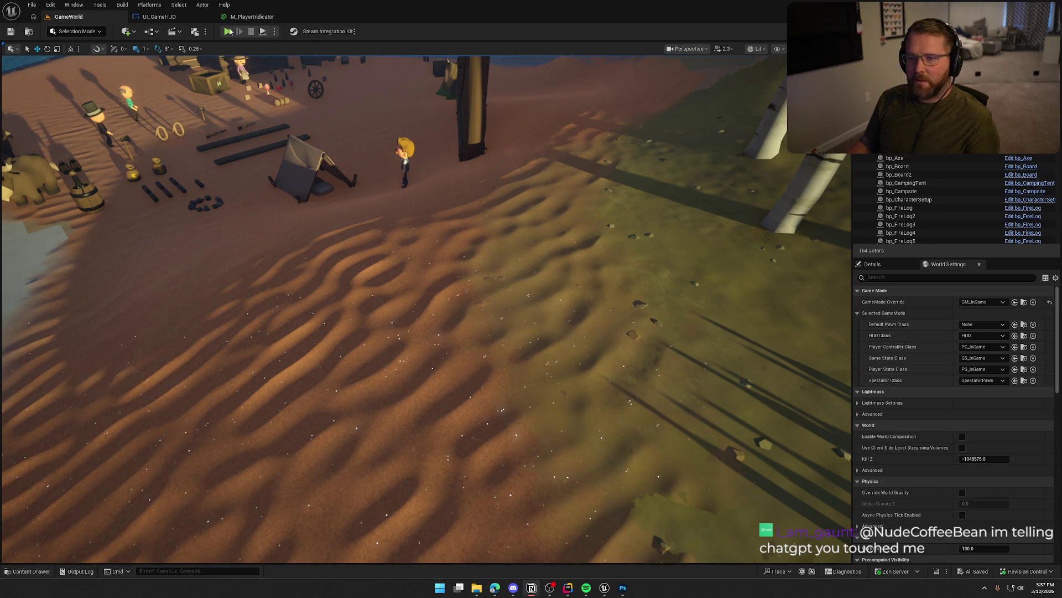
pyautogui.click(158, 17)
pyautogui.scroll(-3, 921, 420)
pyautogui.moveTo(938, 432)
pyautogui.mouseDown()
pyautogui.moveTo(343, 300)
pyautogui.moveTo(387, 308)
pyautogui.mouseUp()
pyautogui.scroll(5, 529, 354)
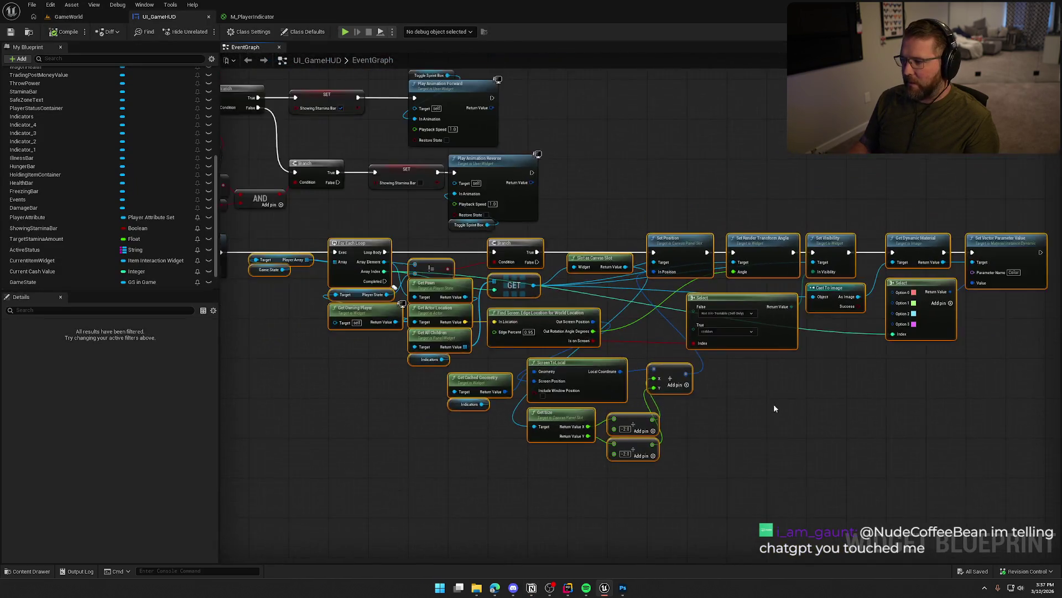
pyautogui.scroll(2, 754, 357)
pyautogui.click(908, 288)
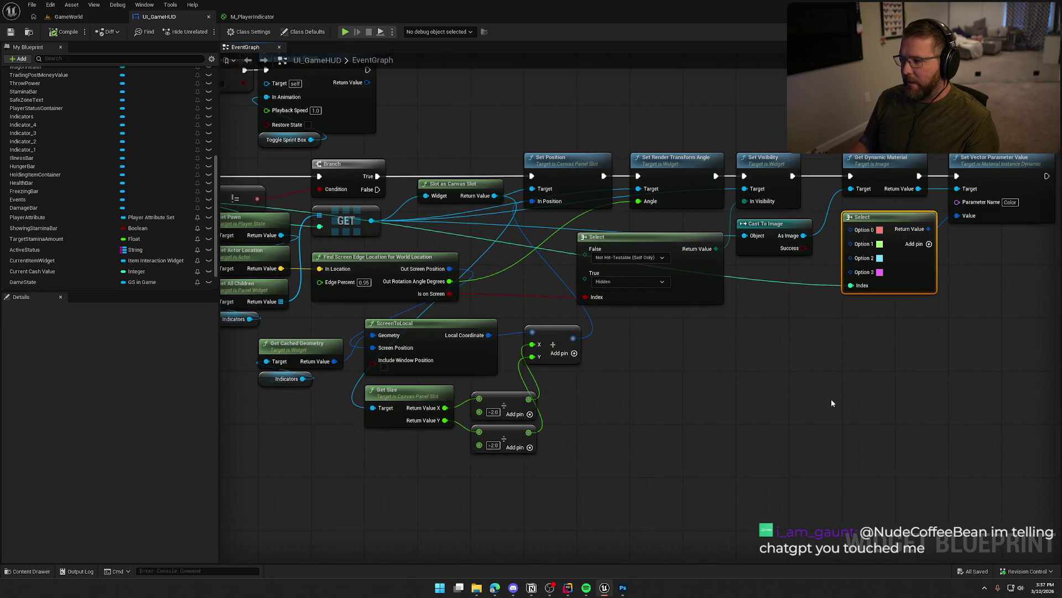
pyautogui.click(831, 403)
pyautogui.scroll(-2, 832, 398)
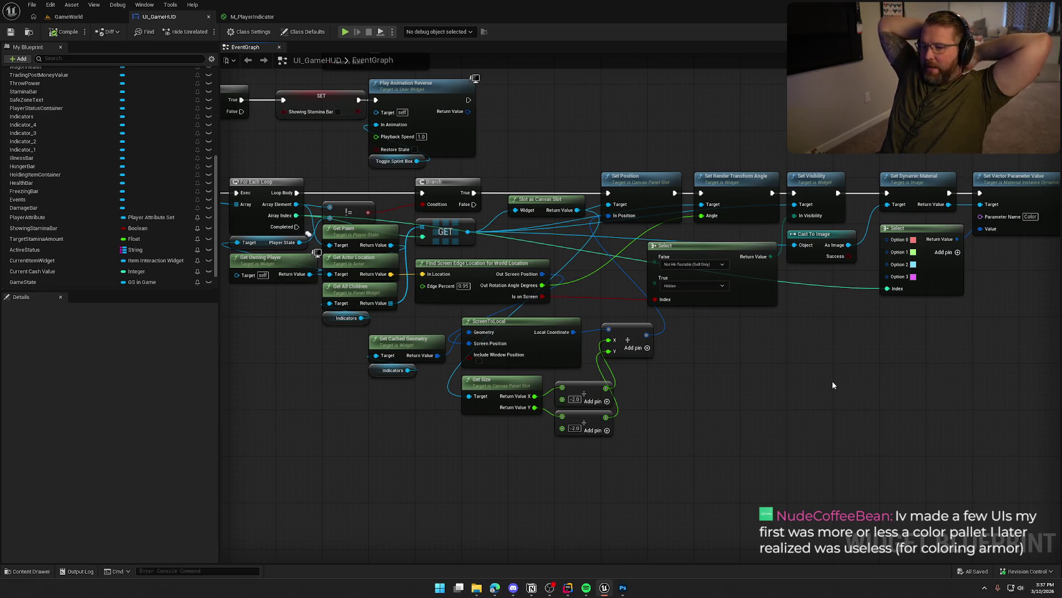
pyautogui.click(88, 17)
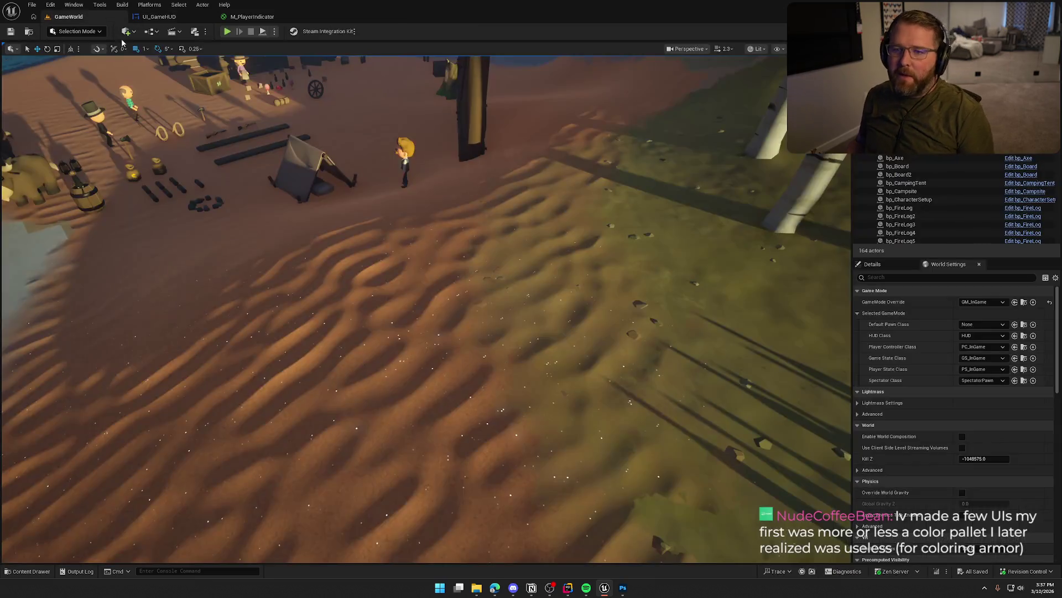
# In the Content Drawer, browse to Art > Characters > Player > Male
pyautogui.hotkey('ctrl', 'space')
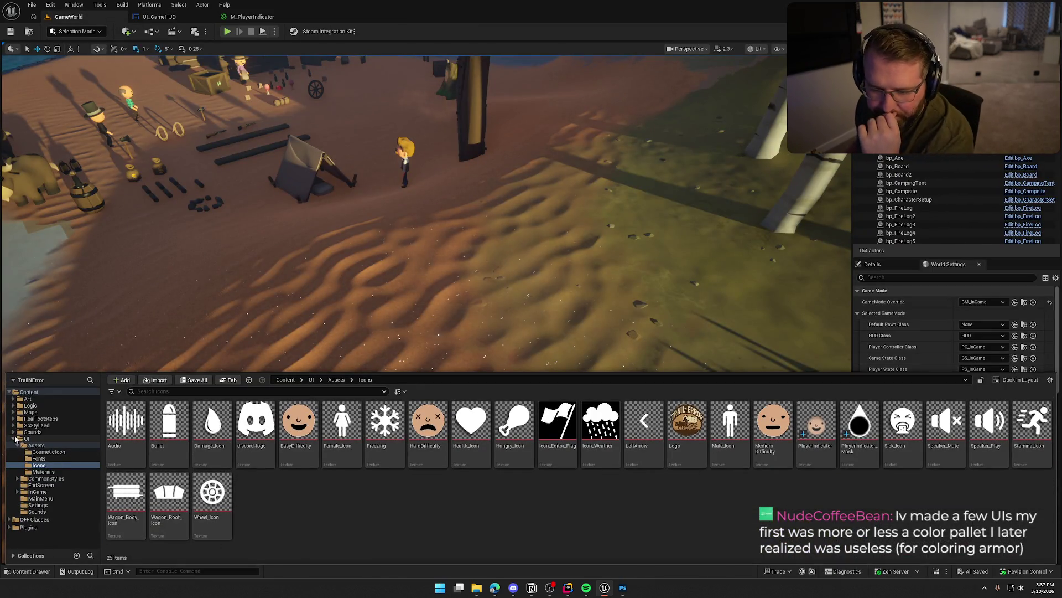
pyautogui.click(16, 438)
pyautogui.click(31, 412)
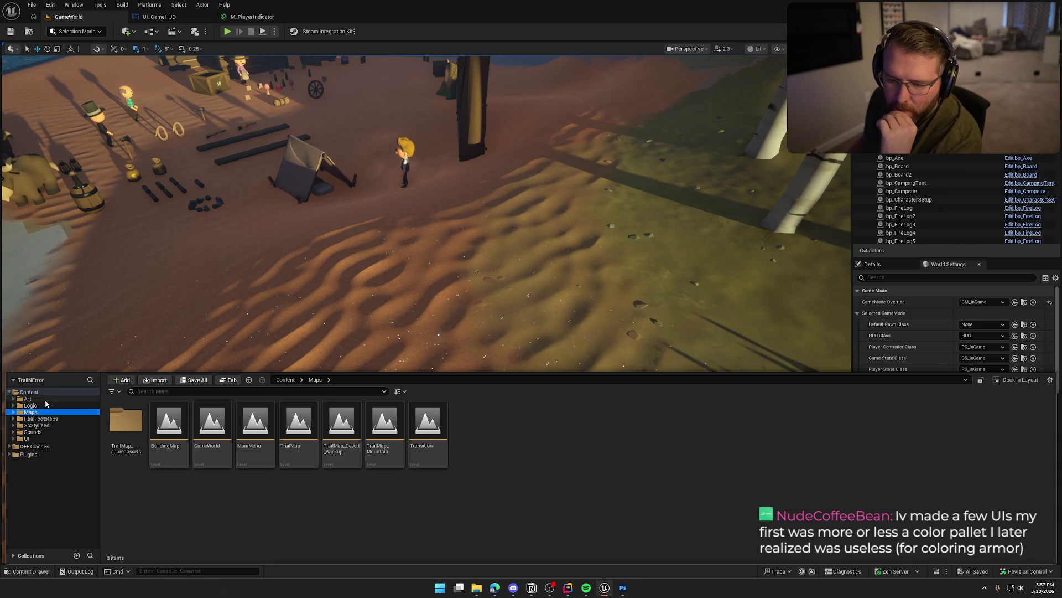
pyautogui.click(28, 398)
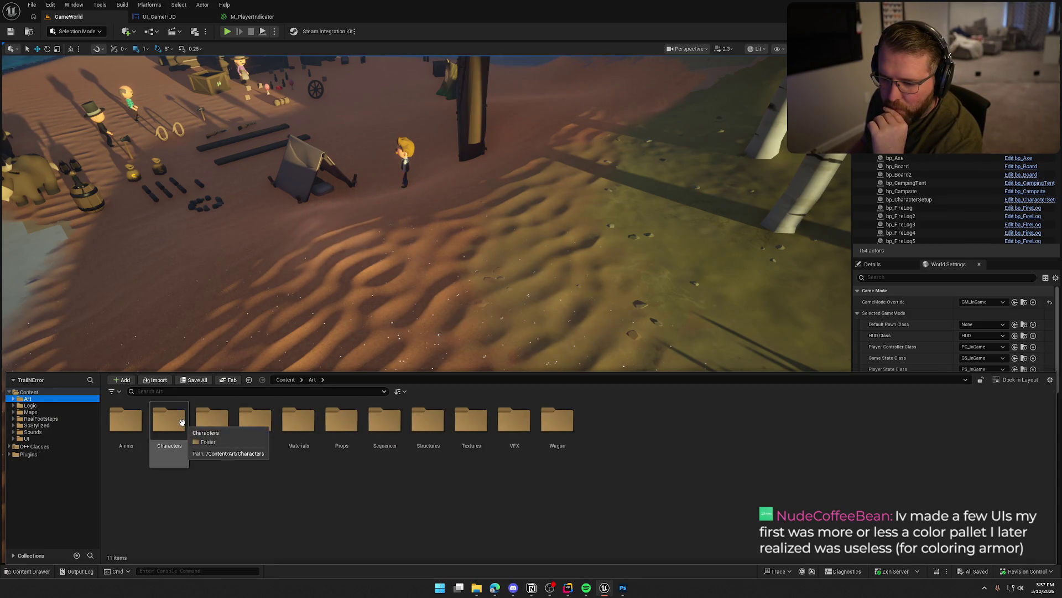
pyautogui.doubleClick(182, 422)
pyautogui.doubleClick(300, 427)
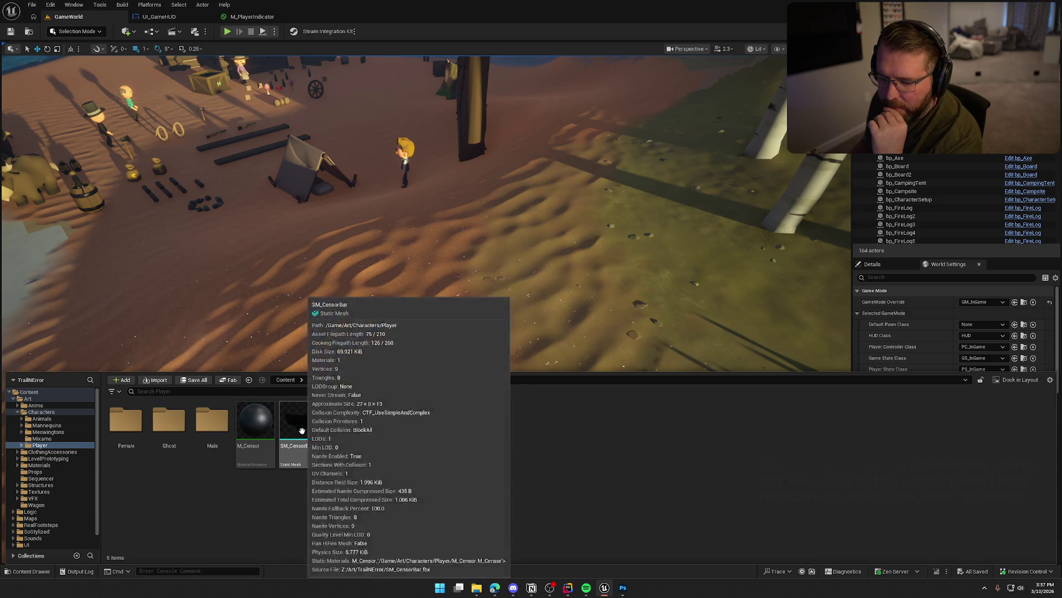
pyautogui.doubleClick(212, 420)
# Open SK_Char_Male_Clothed to look it over, then close its editor
pyautogui.click(170, 421)
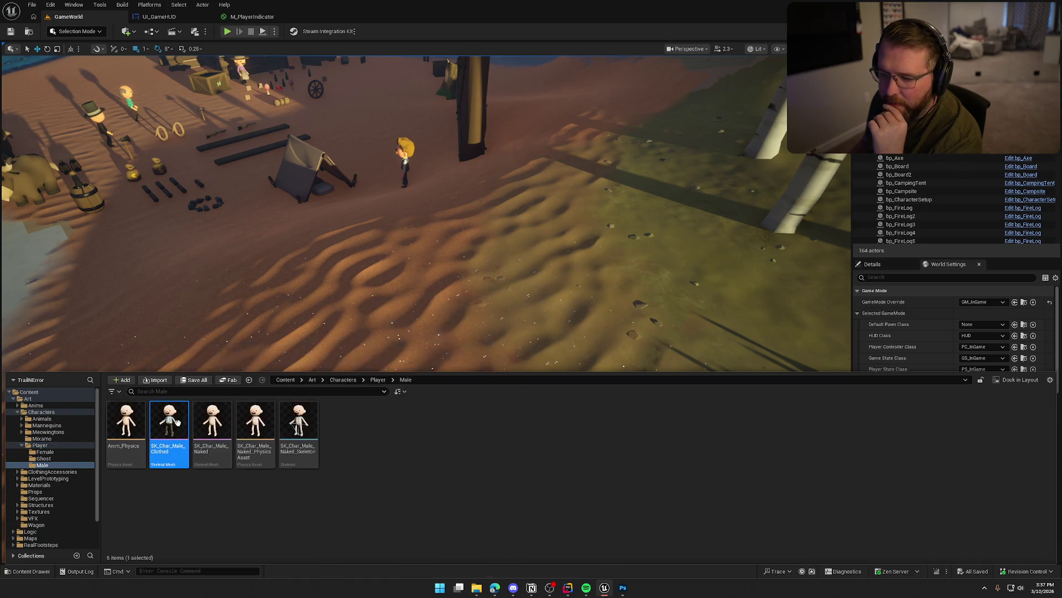
pyautogui.doubleClick(178, 423)
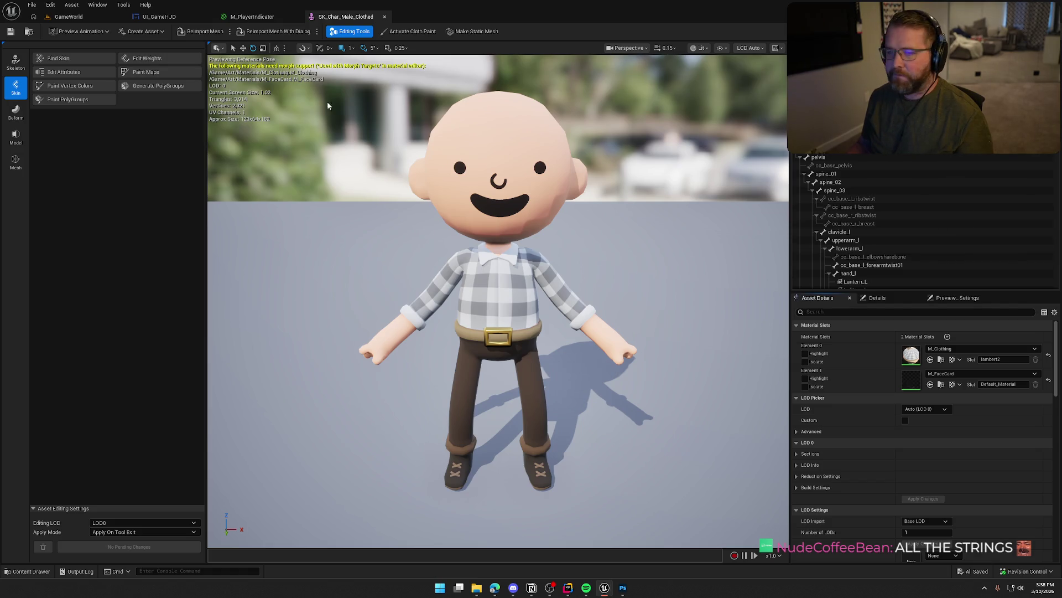
pyautogui.click(385, 17)
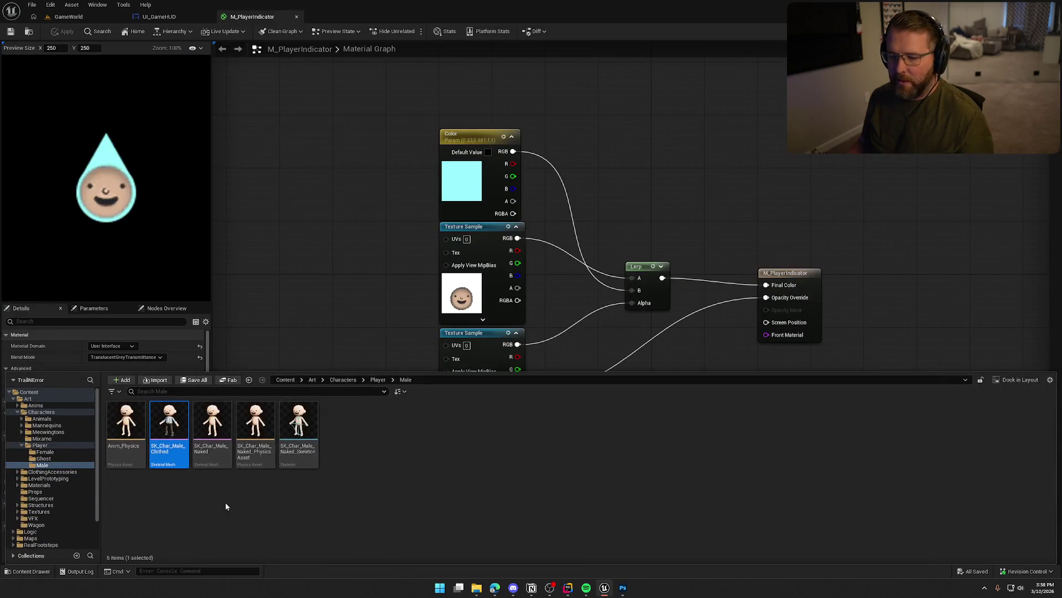
# Open SK_Char_Female_Clothed from the Female folder to review it, then close it
pyautogui.click(45, 452)
pyautogui.click(133, 429)
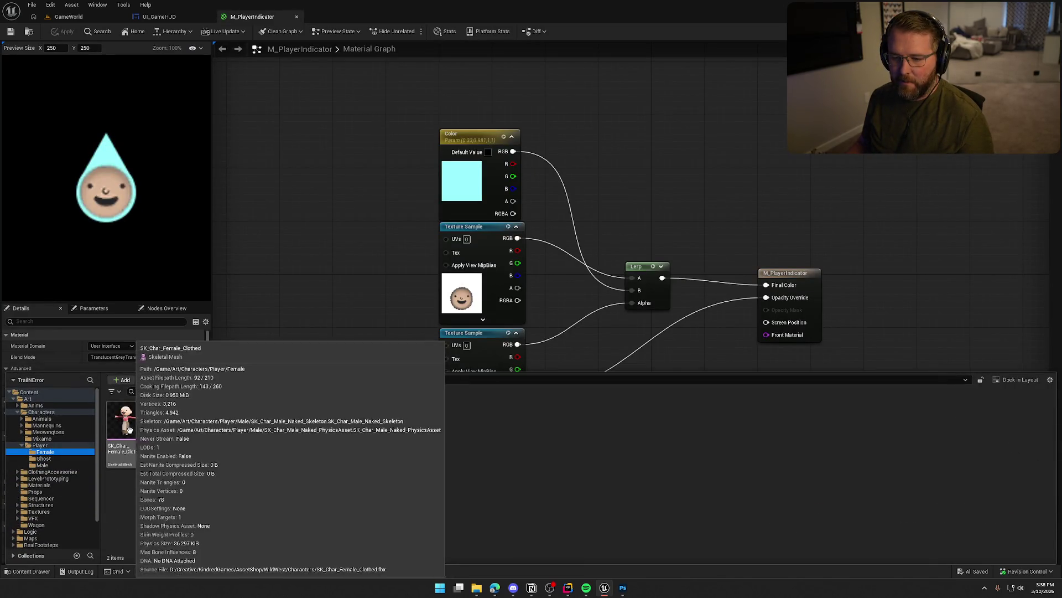
pyautogui.doubleClick(141, 430)
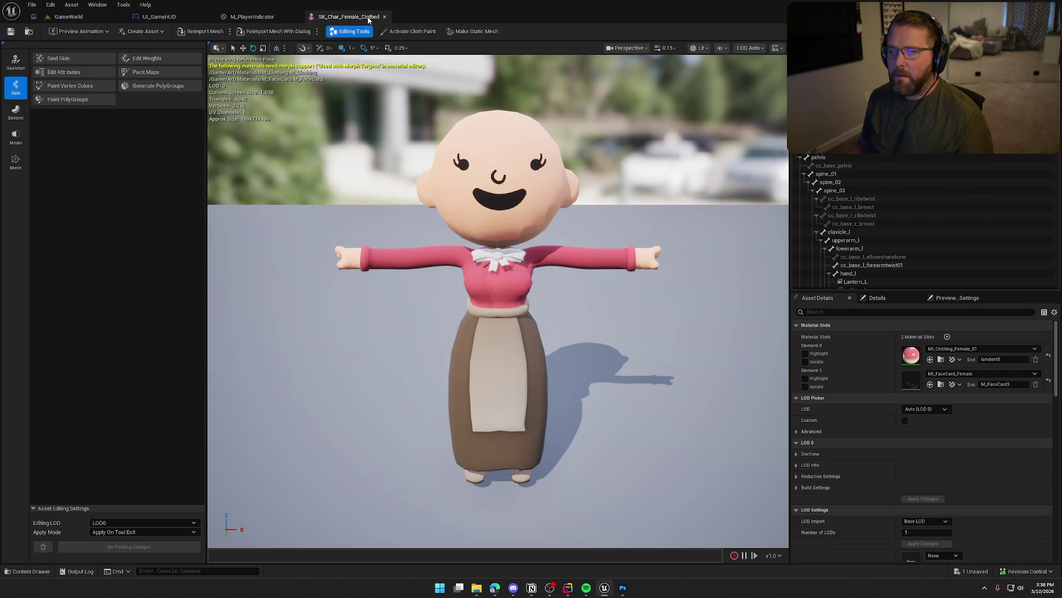
pyautogui.click(385, 17)
# Move the Lerp and material output nodes closer in M_PlayerIndicator, then return to GameWorld
pyautogui.moveTo(343, 191)
pyautogui.mouseDown()
pyautogui.moveTo(392, 225)
pyautogui.moveTo(346, 129)
pyautogui.mouseUp()
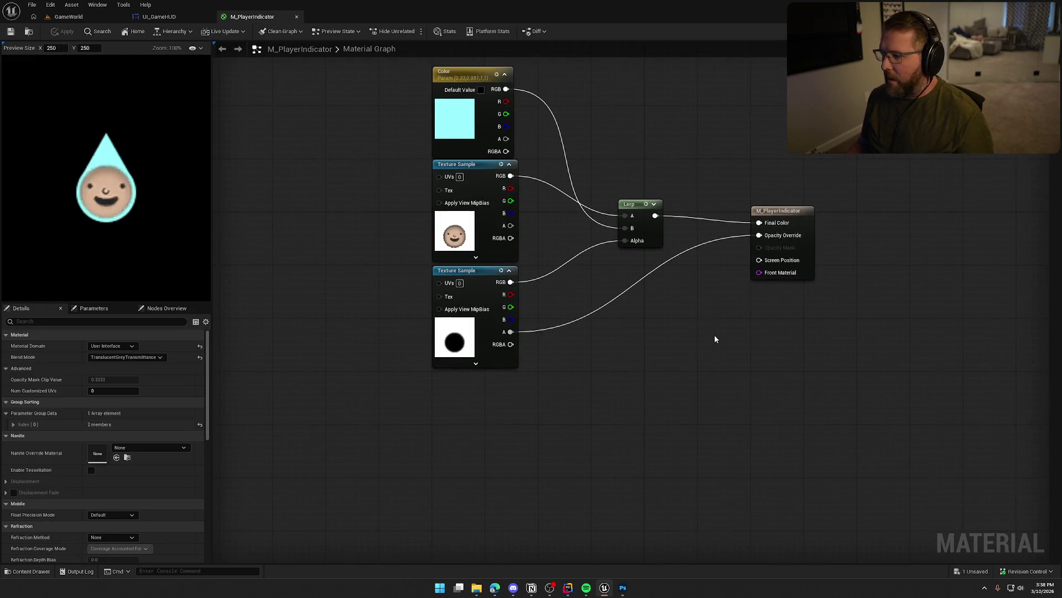
pyautogui.moveTo(639, 207); pyautogui.dragTo(612, 220)
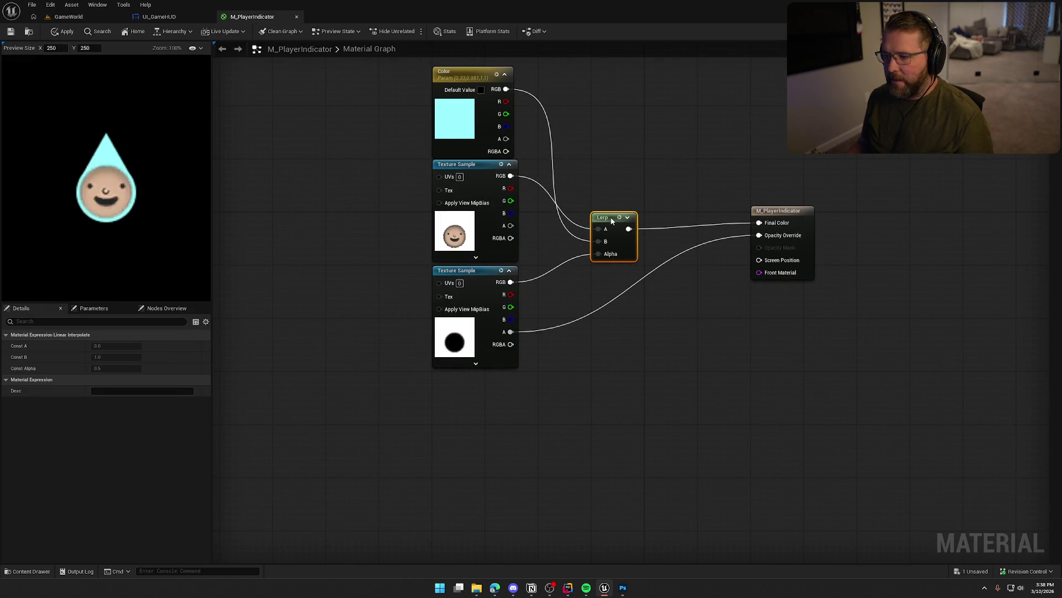
pyautogui.moveTo(789, 214); pyautogui.dragTo(736, 221)
pyautogui.click(627, 379)
pyautogui.moveTo(646, 373); pyautogui.dragTo(763, 394)
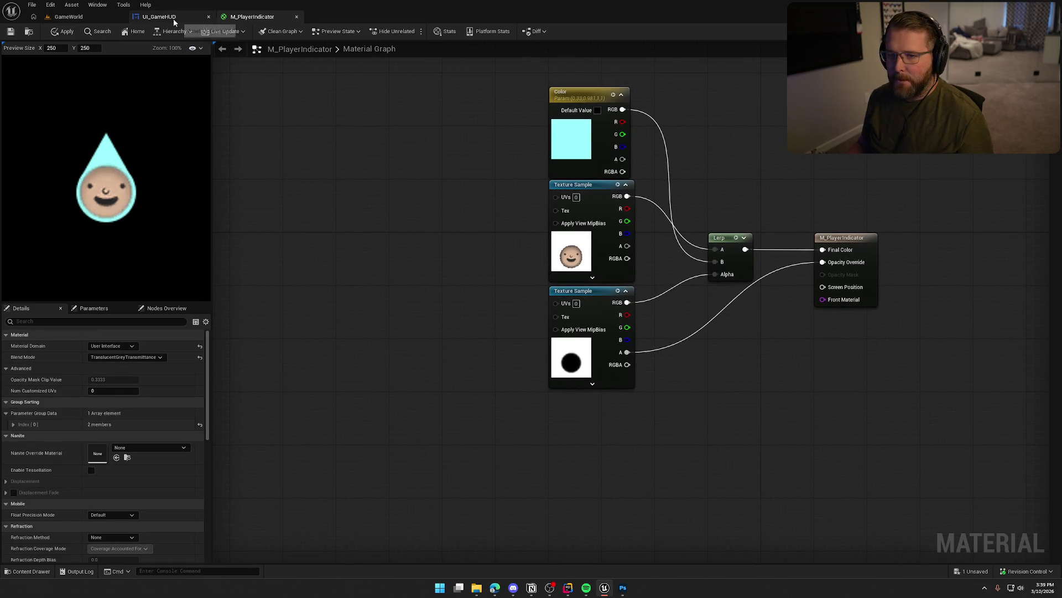
pyautogui.click(159, 17)
pyautogui.click(71, 17)
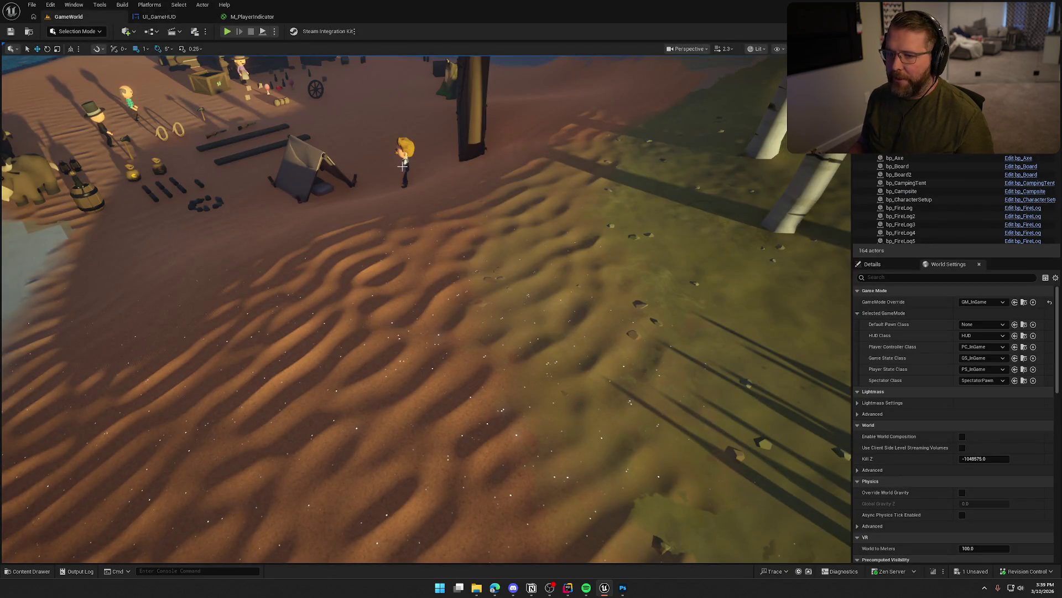
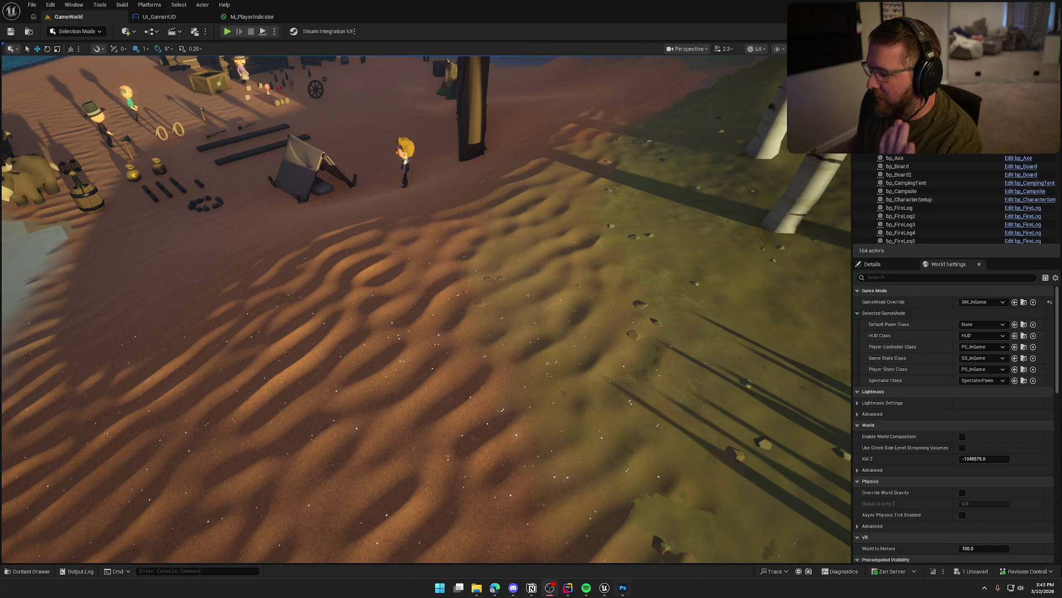
# Start saving the Photoshop artwork under a new name in the Art > TrailNError folder
pyautogui.click(623, 588)
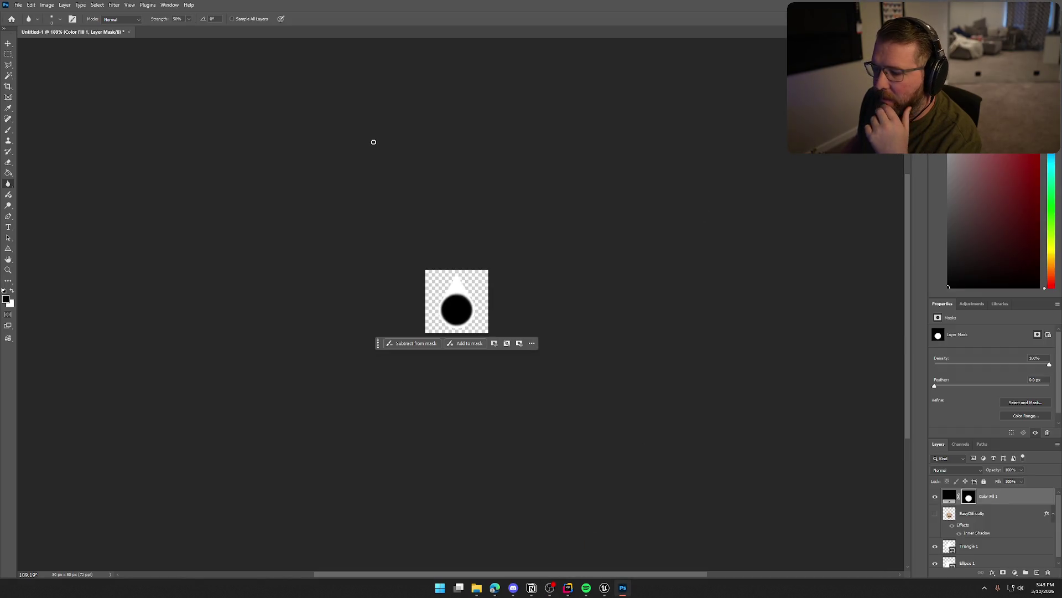
pyautogui.click(18, 5)
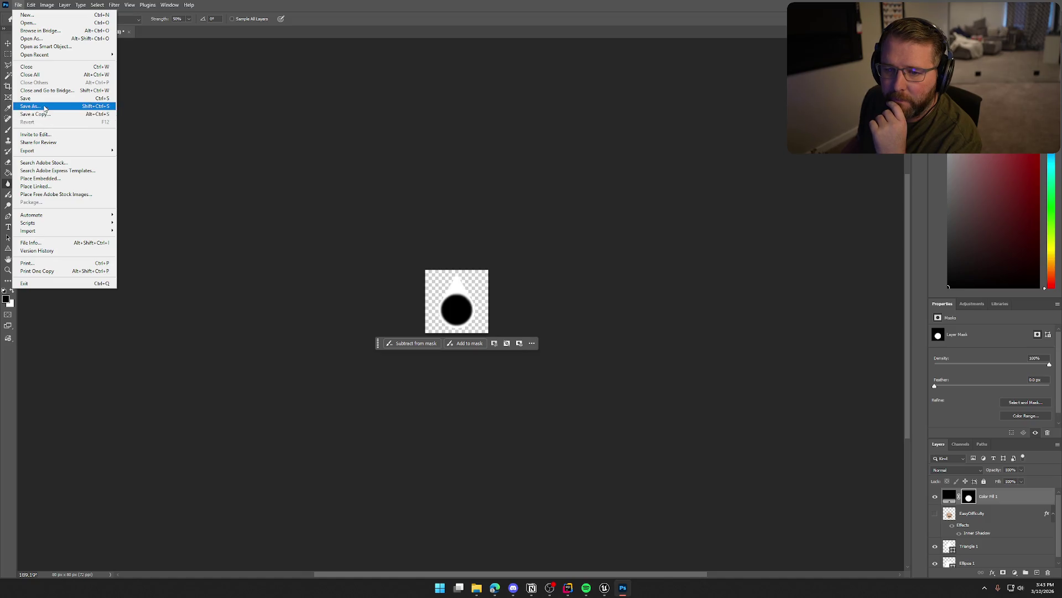
pyautogui.click(39, 105)
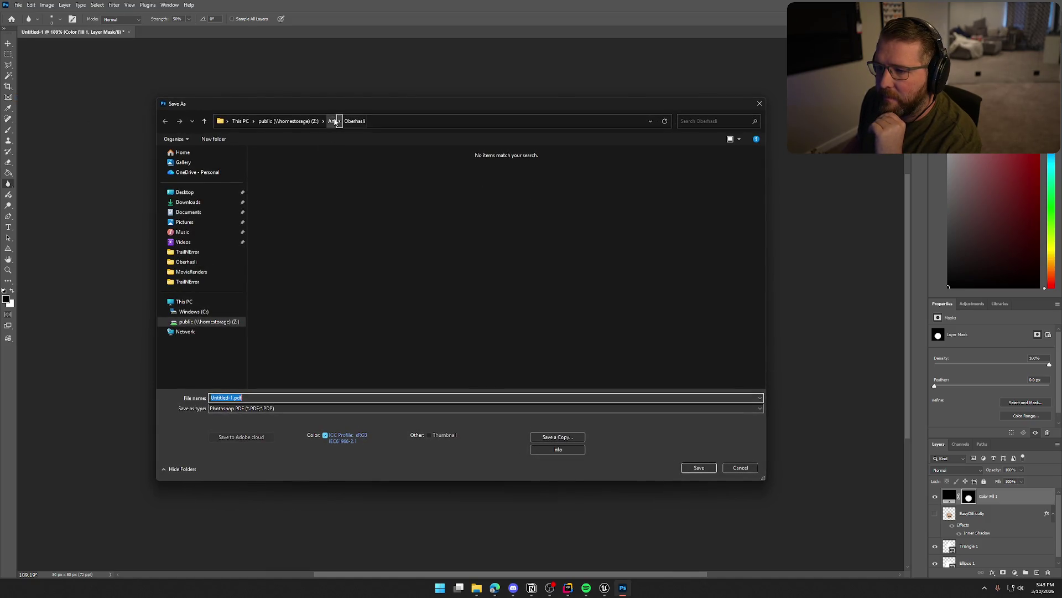
pyautogui.click(332, 121)
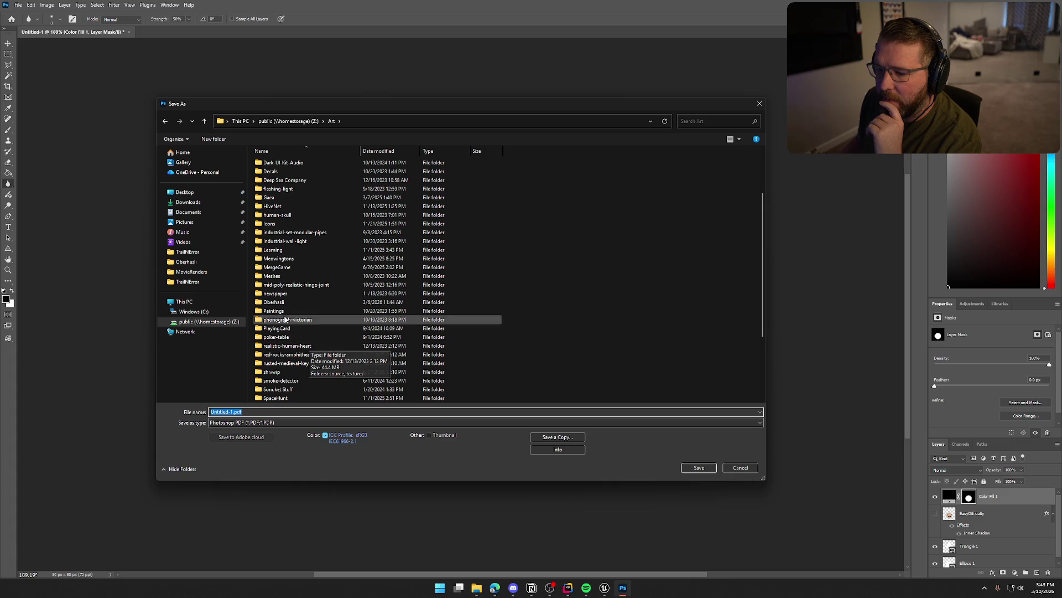
pyautogui.scroll(-4, 293, 310)
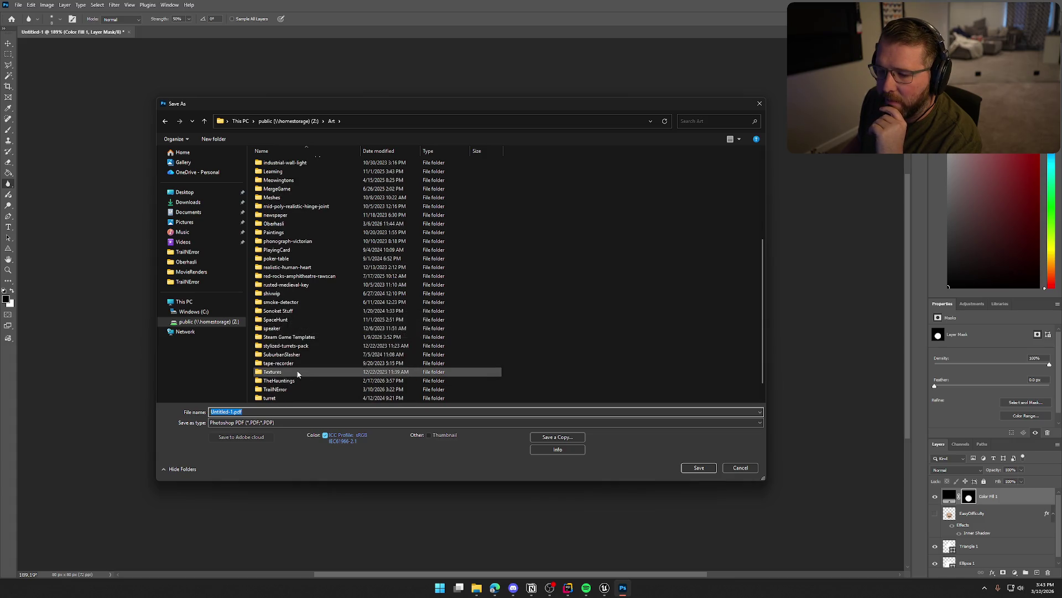
pyautogui.doubleClick(299, 373)
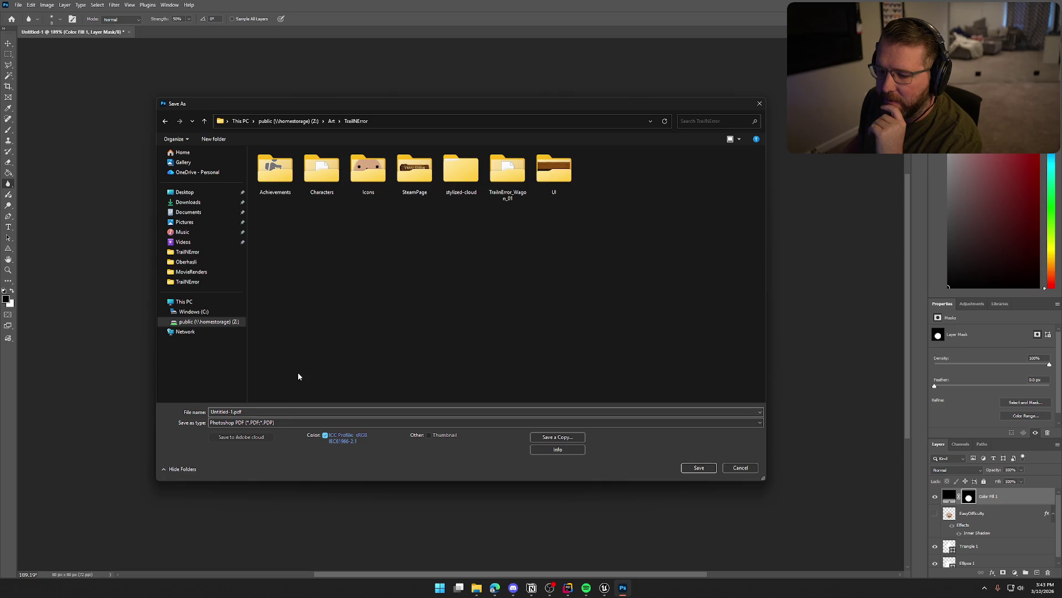
# Save it as PlayerIndicator in Photoshop PSD format, then close the document
pyautogui.click(289, 411)
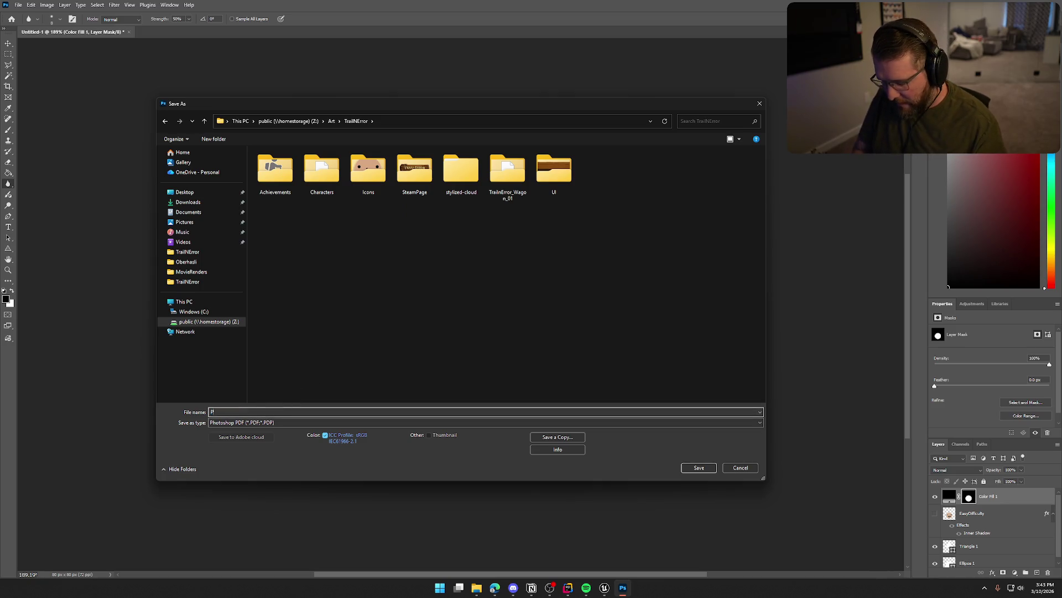
pyautogui.write('layerIndicator')
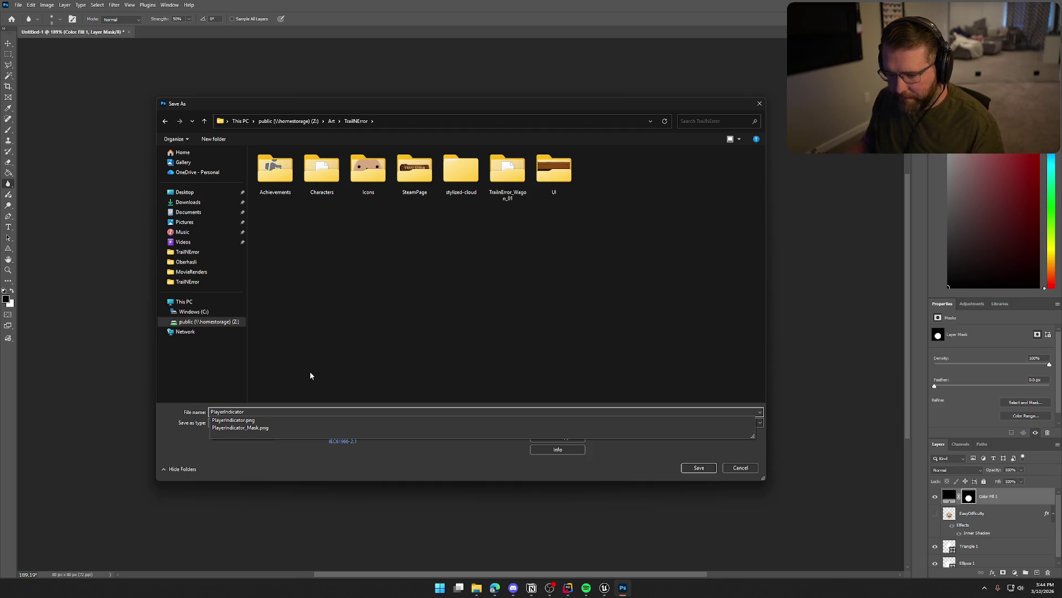
pyautogui.click(580, 438)
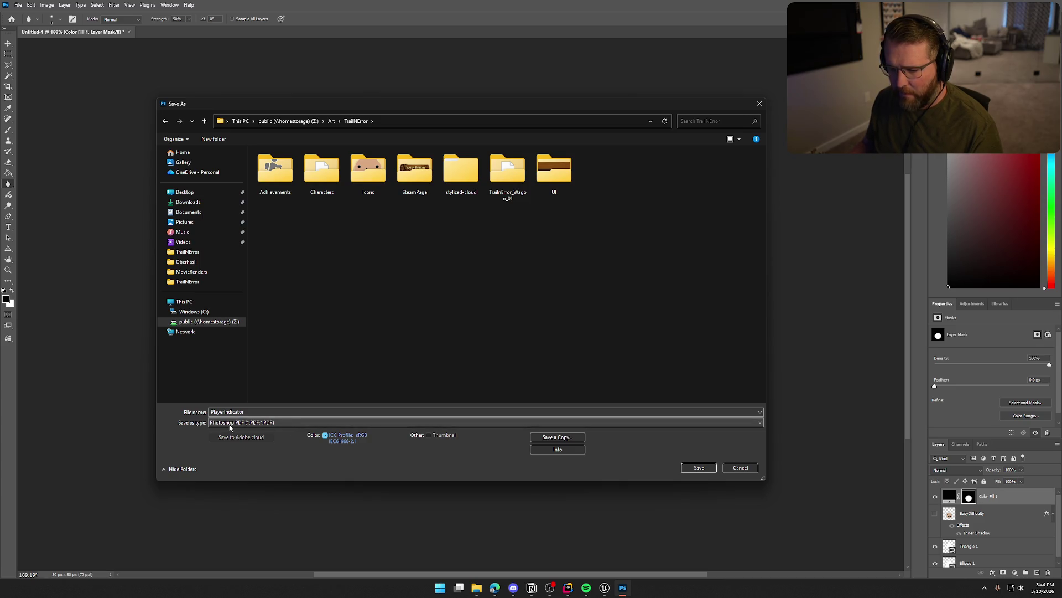
pyautogui.click(293, 423)
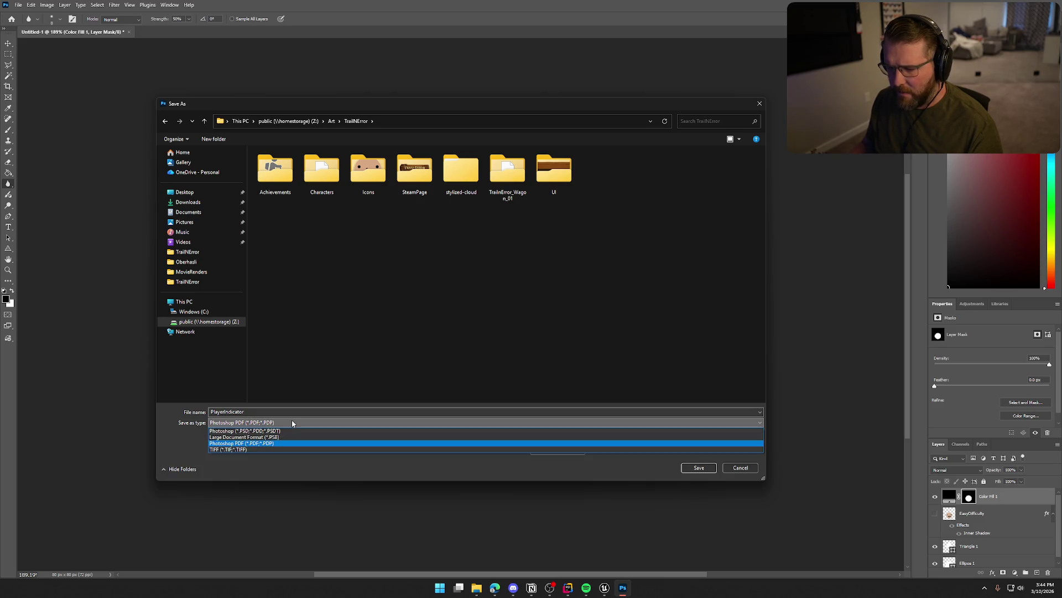
pyautogui.click(246, 431)
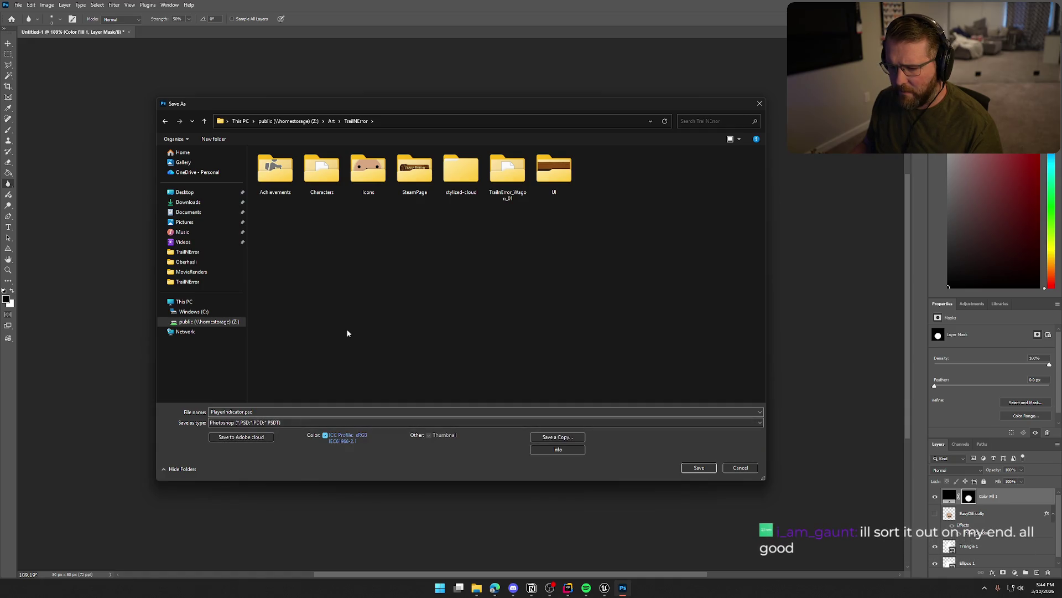
pyautogui.click(713, 468)
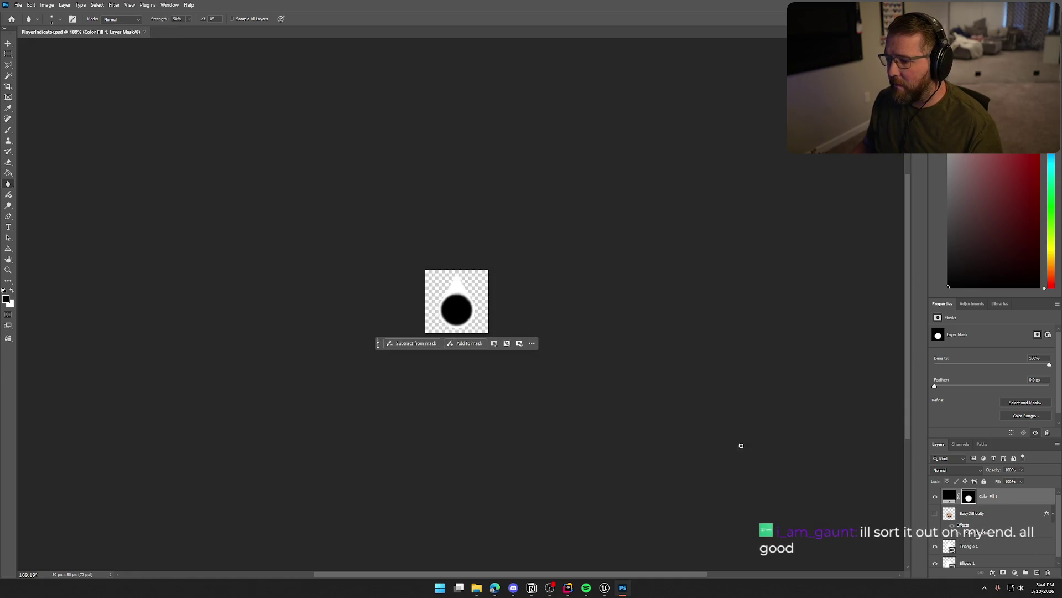
pyautogui.hotkey('ctrl', 'w')
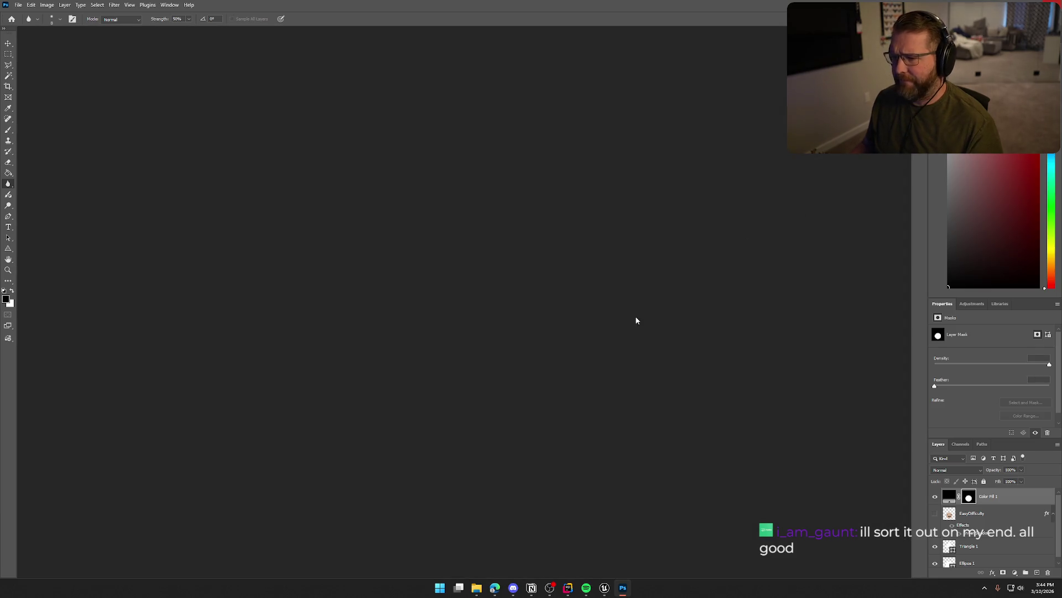
# Quit Photoshop and move the Unreal viewport closer to the camp
pyautogui.hotkey('ctrl', 'q')
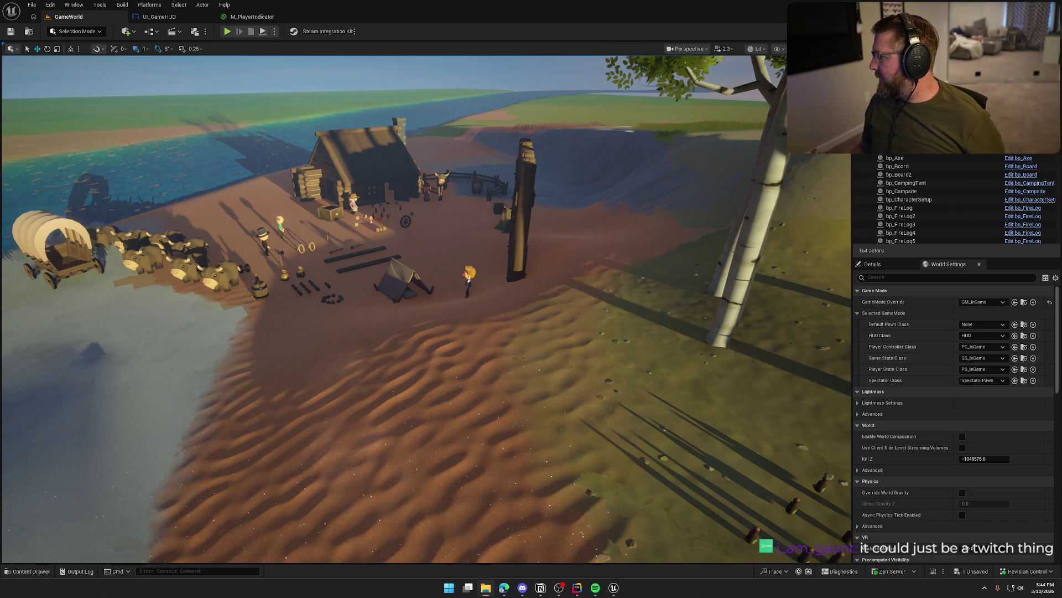
pyautogui.moveTo(587, 299); pyautogui.dragTo(552, 280)
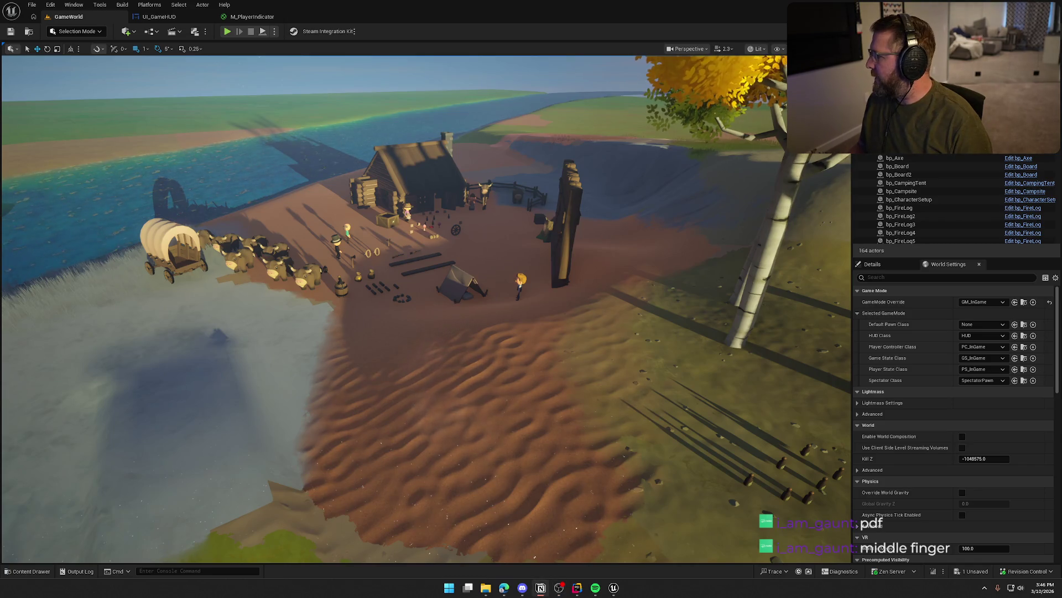
# Bring the Notion To Do board in front of Unreal, shifted slightly left
pyautogui.hotkey('alt', 'Tab')
pyautogui.moveTo(391, 54); pyautogui.dragTo(363, 53)
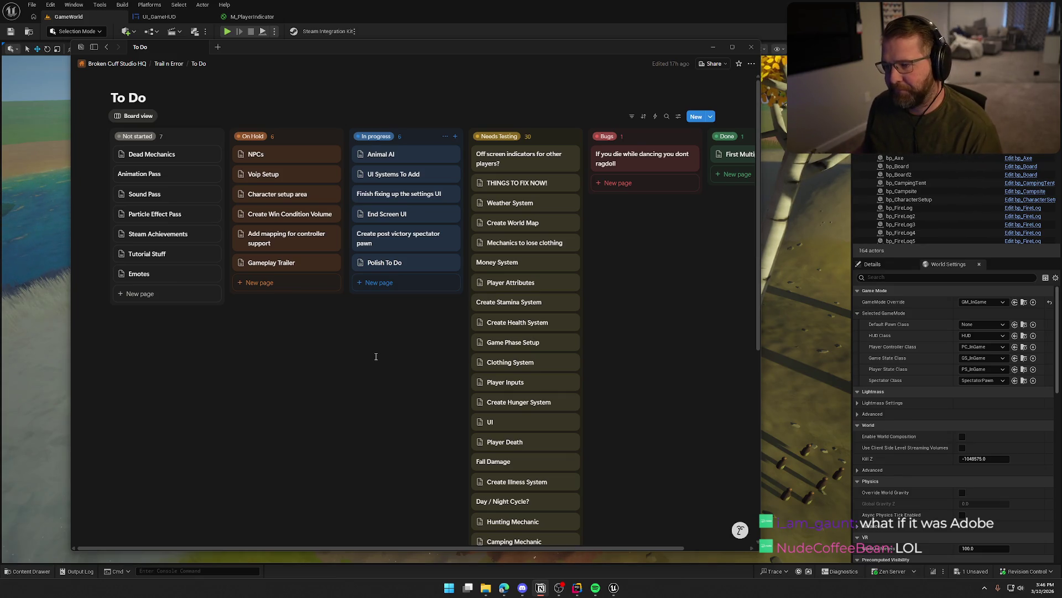
# Open the 'UI Systems To Add' card from the In progress column in side peek
pyautogui.click(394, 174)
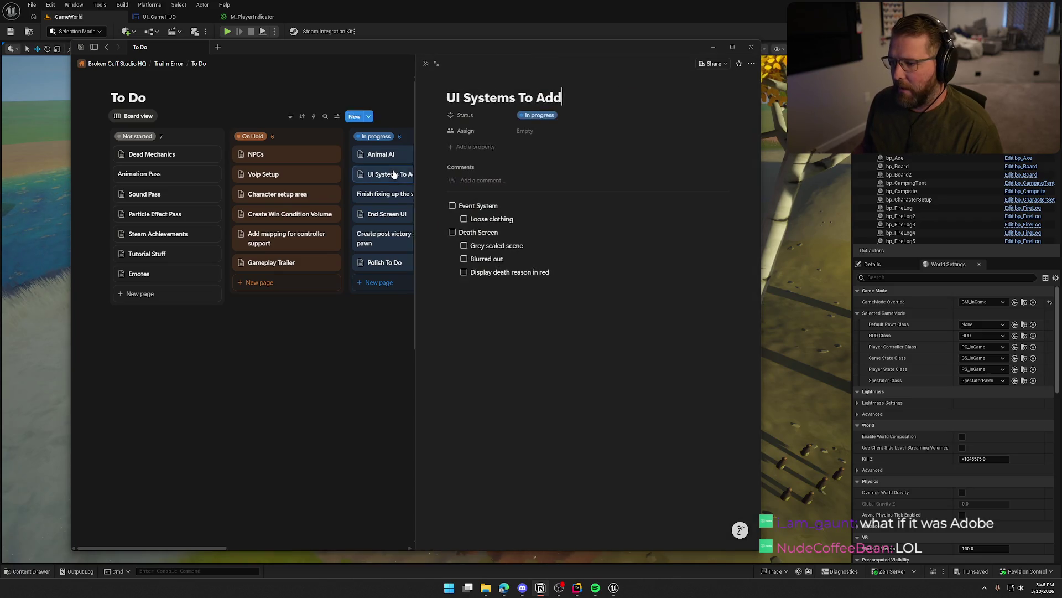
pyautogui.click(325, 372)
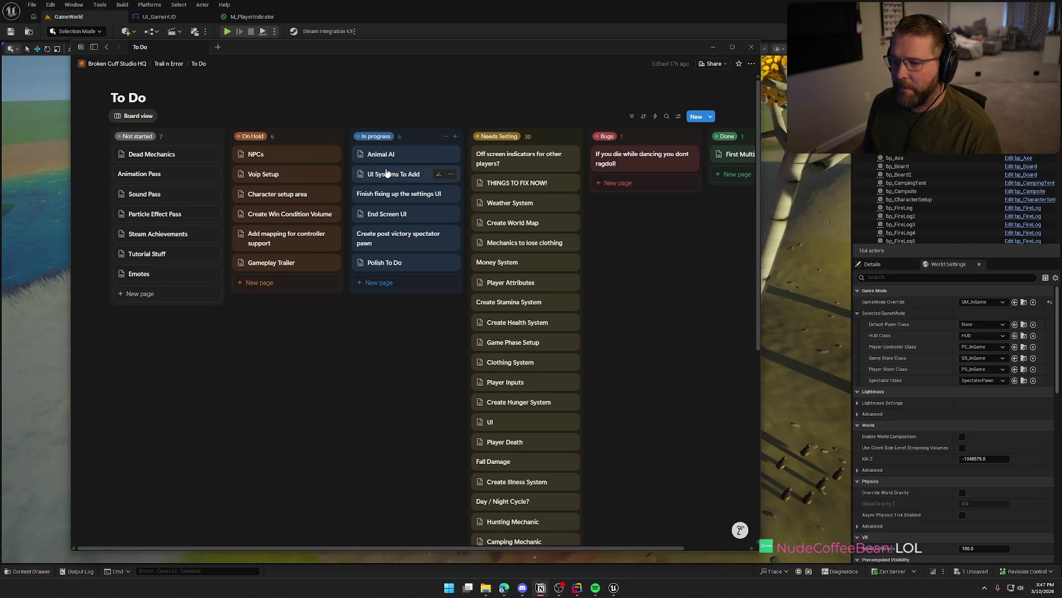
pyautogui.click(387, 173)
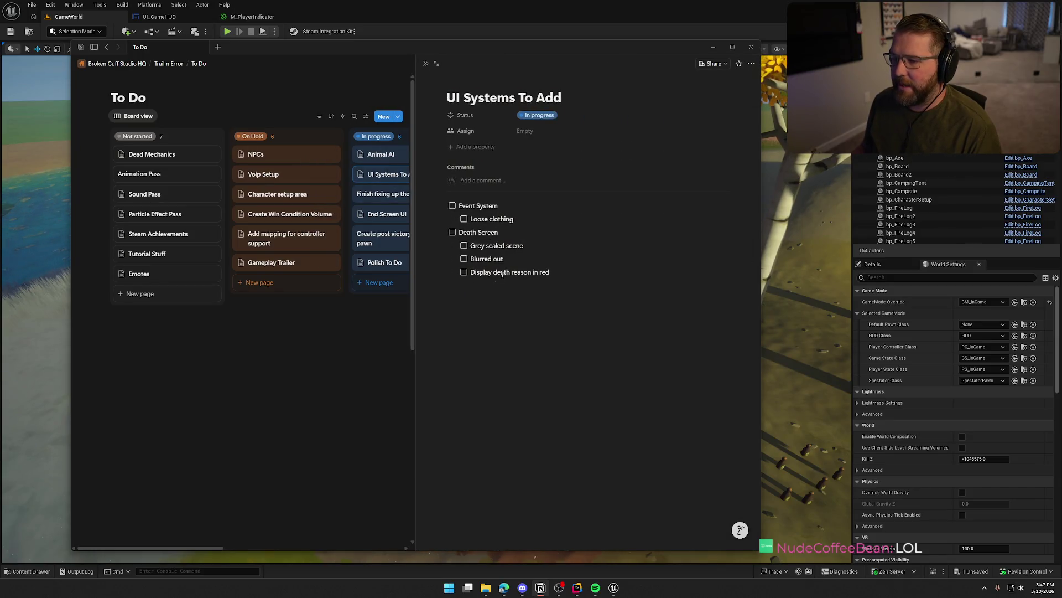